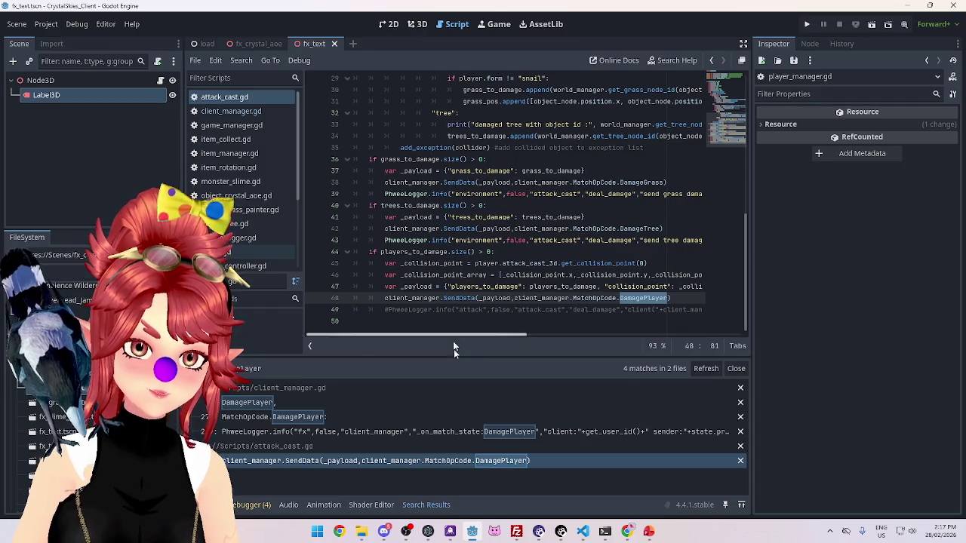
# Open damage_player in player_manager.gd and place the cursor at the end of line 40
pyautogui.click(345, 432)
pyautogui.keyDown('ctrl'); pyautogui.click(480, 218); pyautogui.keyUp('ctrl')
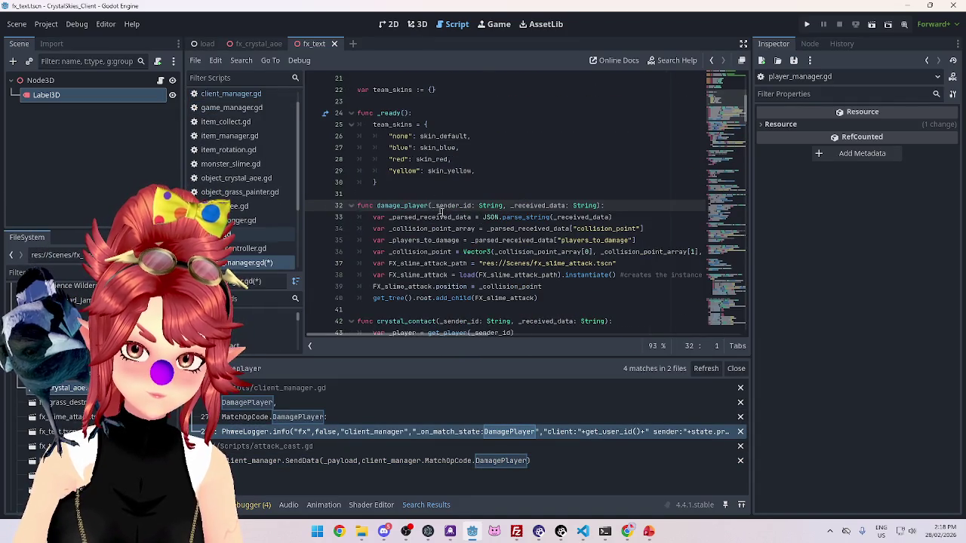
pyautogui.scroll(-1, 405, 213)
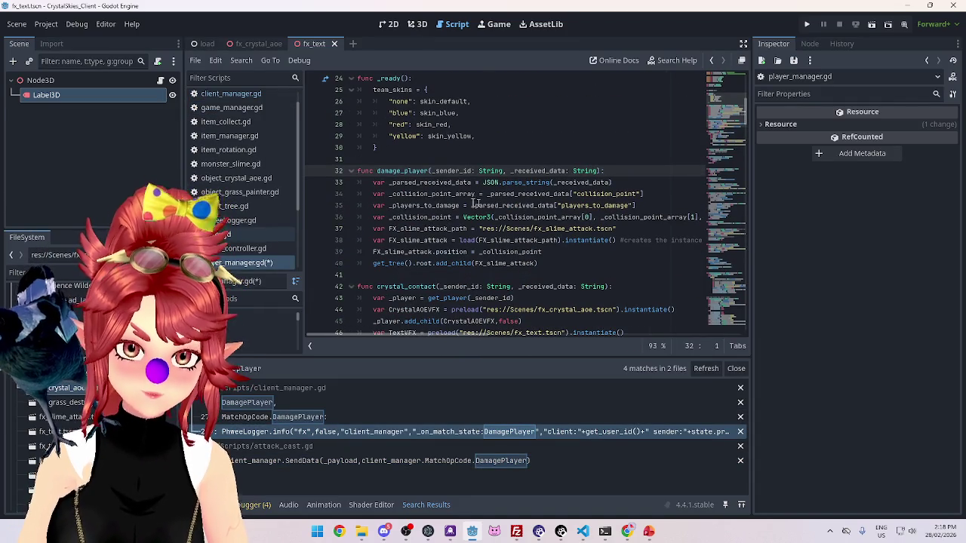
pyautogui.click(555, 264)
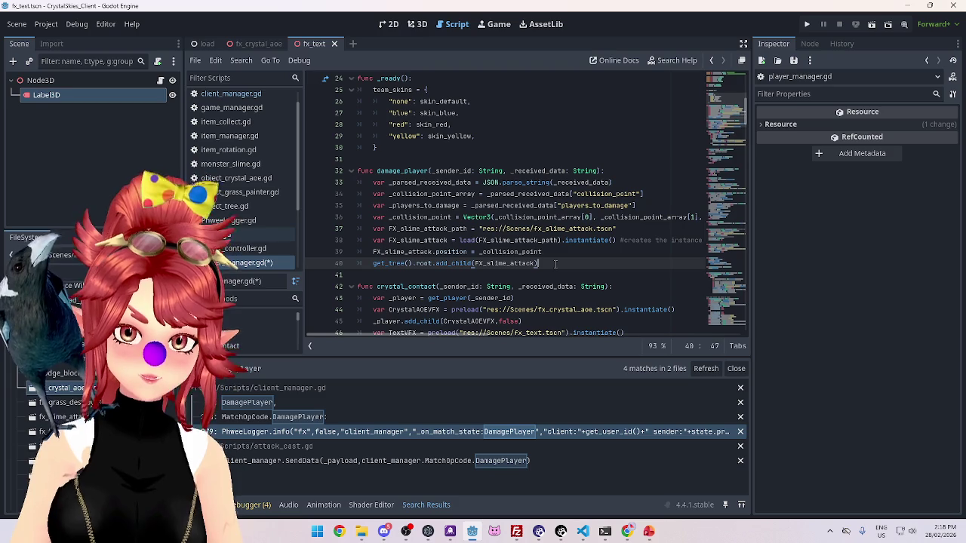
# Add a 'for pid in _players_to_damage.size():' loop with a placeholder pass body
pyautogui.press('Return')
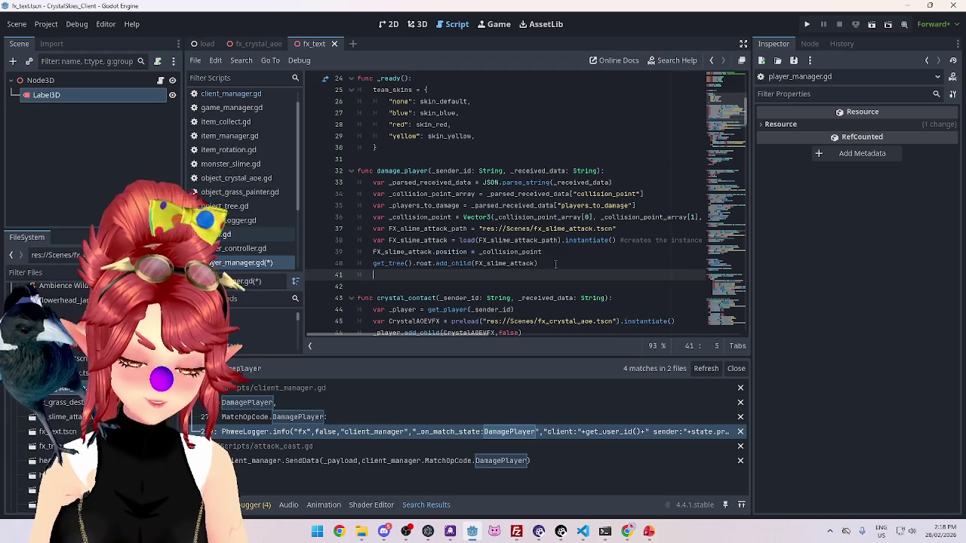
pyautogui.write('forpid')
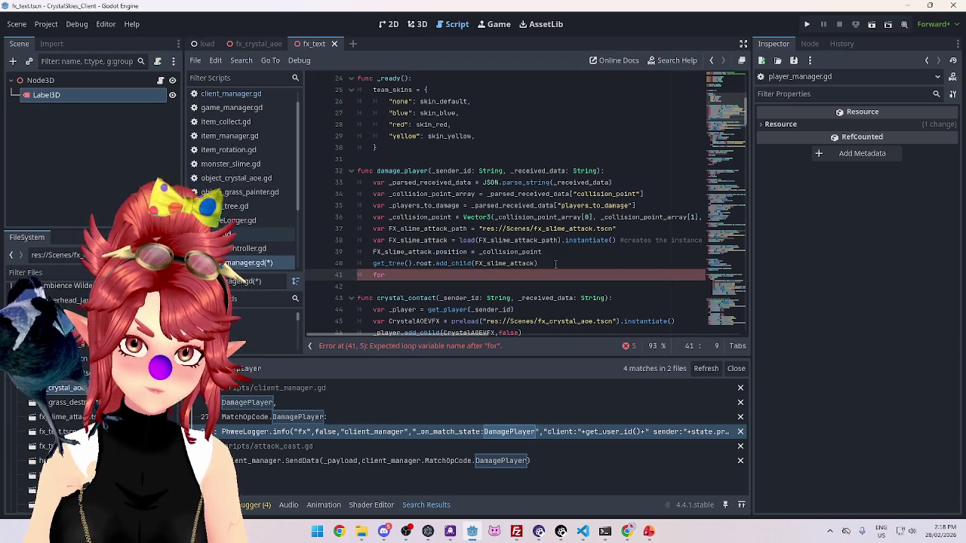
pyautogui.write(' in ')
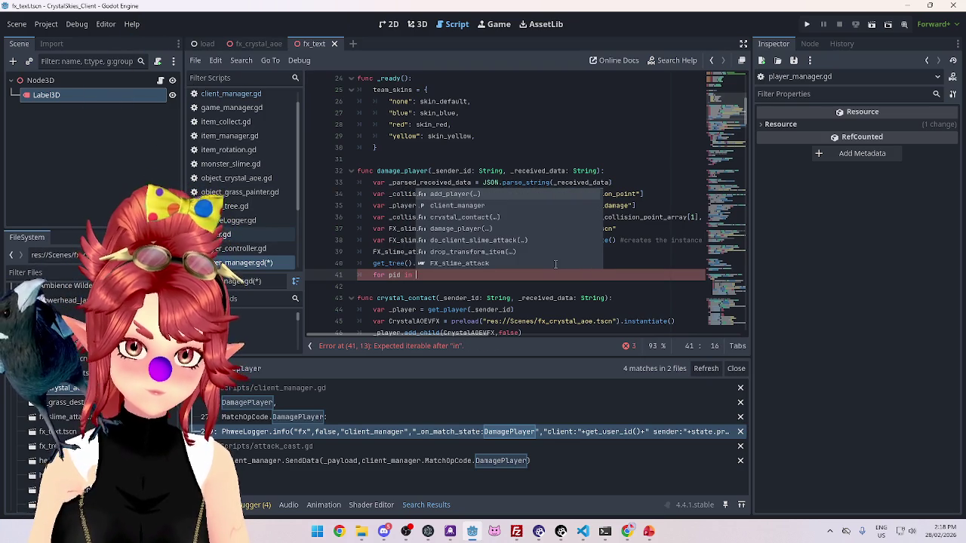
pyautogui.write('_pl')
pyautogui.press('Return')
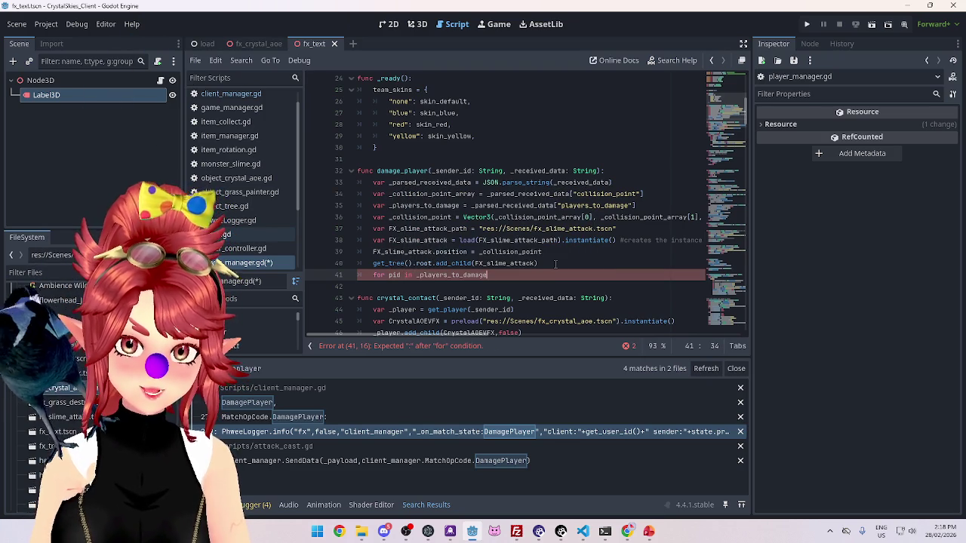
pyautogui.write(':')
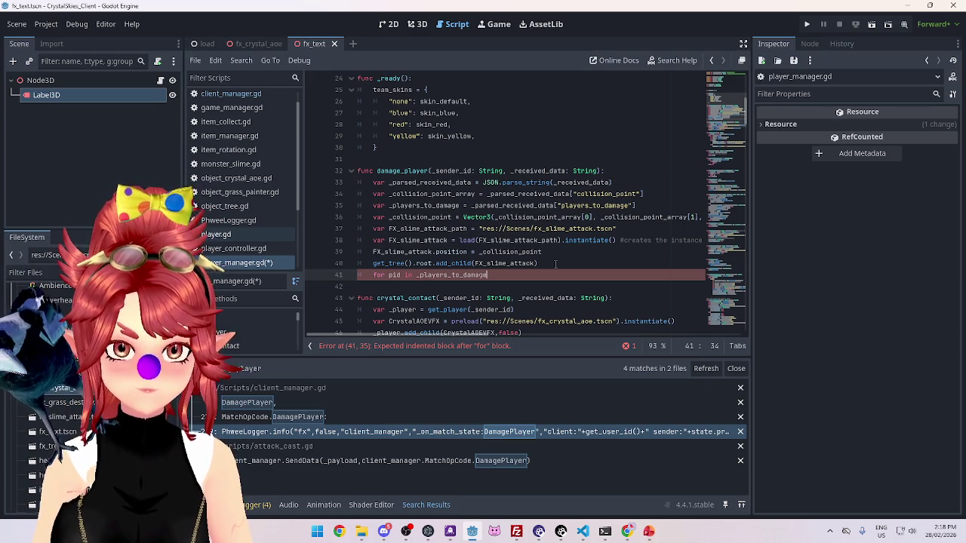
pyautogui.write('len')
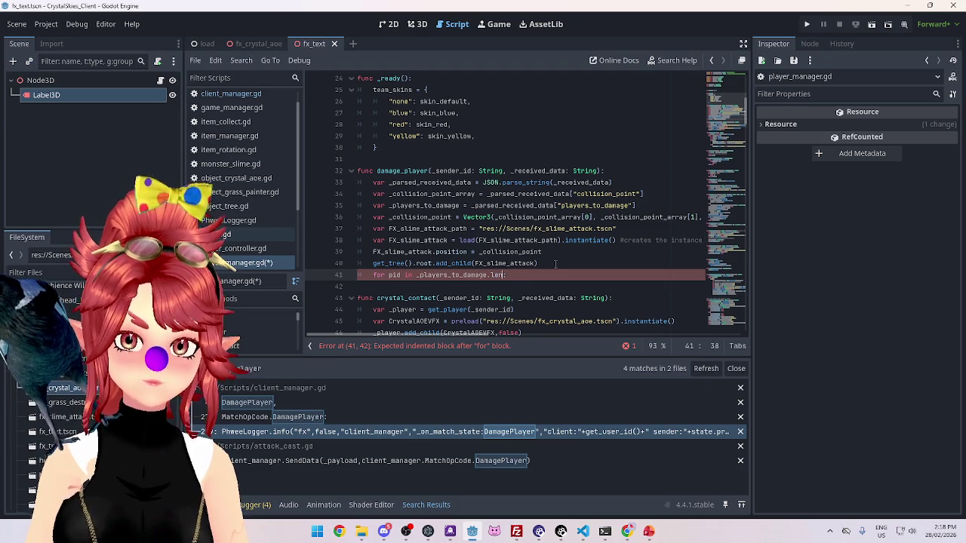
pyautogui.write('siz')
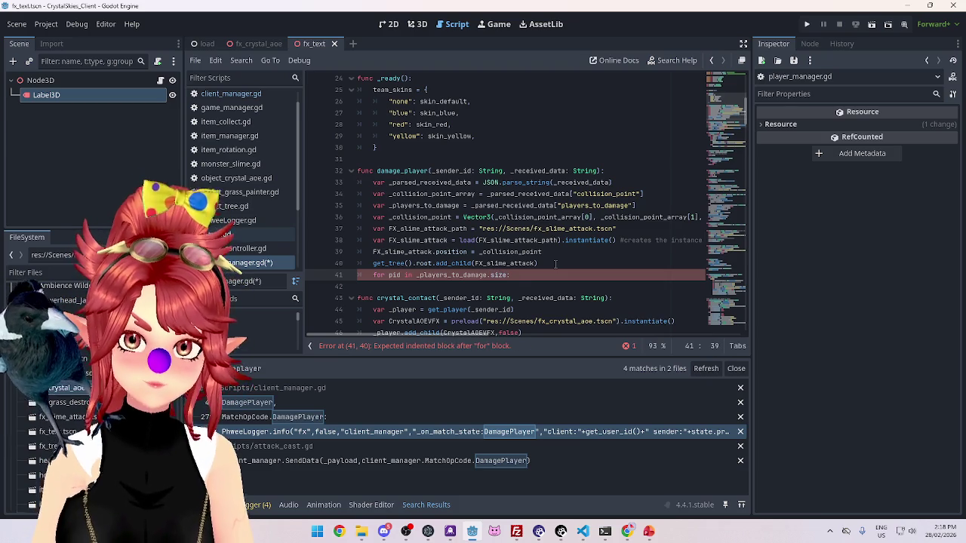
pyautogui.press('Return')
pyautogui.write('pass')
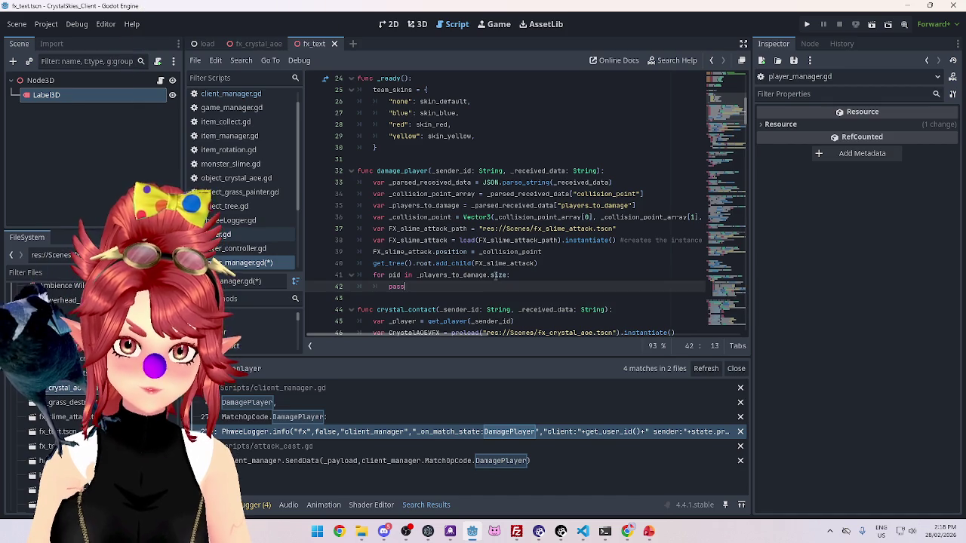
# Rename the loop variable from pid to p on line 41
pyautogui.click(508, 275)
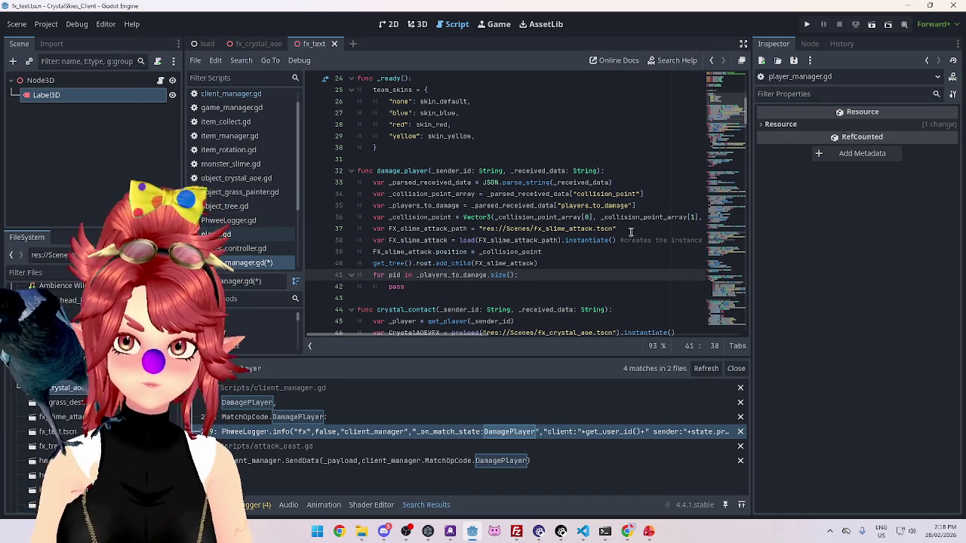
pyautogui.scroll(-3, 534, 284)
pyautogui.scroll(-4, 534, 284)
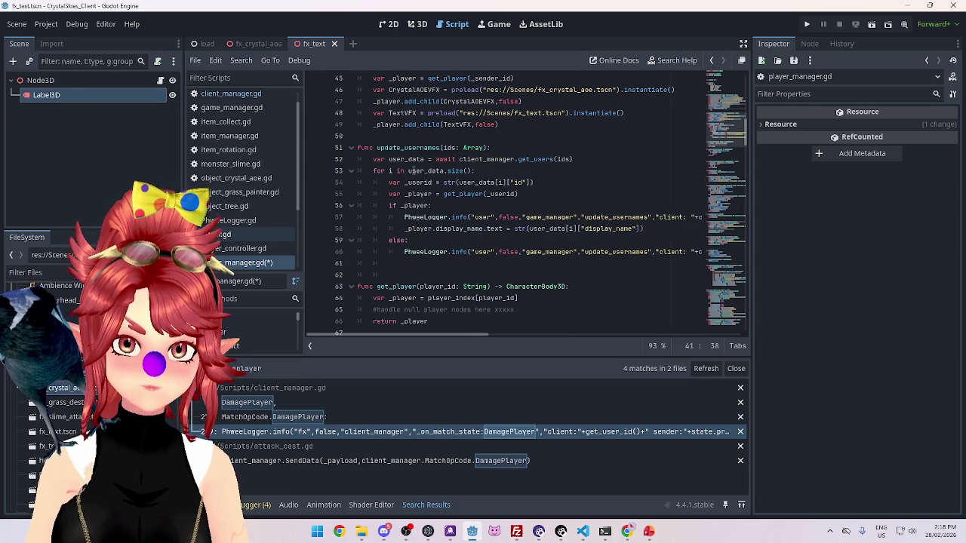
pyautogui.scroll(5, 513, 203)
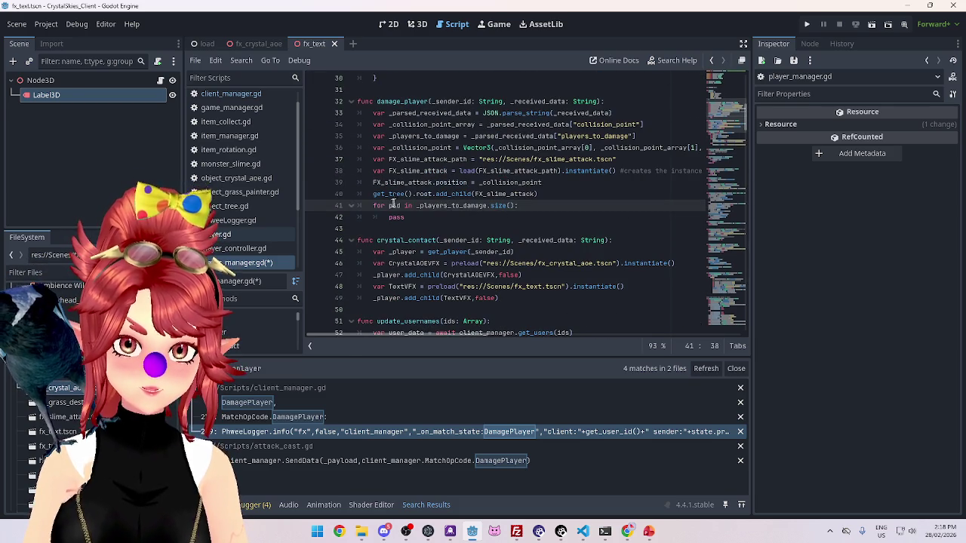
pyautogui.press('Delete')
pyautogui.press('Delete')
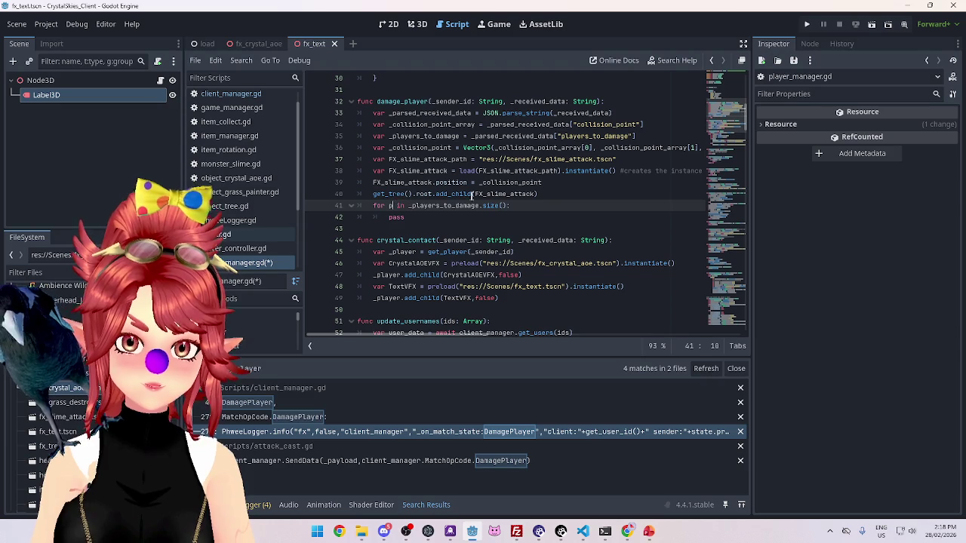
# Replace pass with 'var player_id = _players_to_damage[p]' and start a new loop line
pyautogui.click(451, 217)
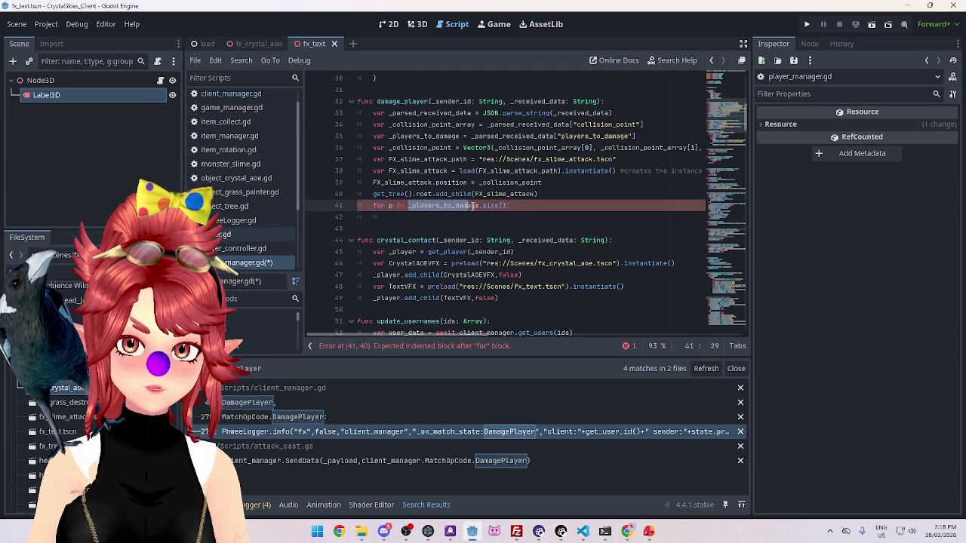
pyautogui.write('_players_to_damage[]')
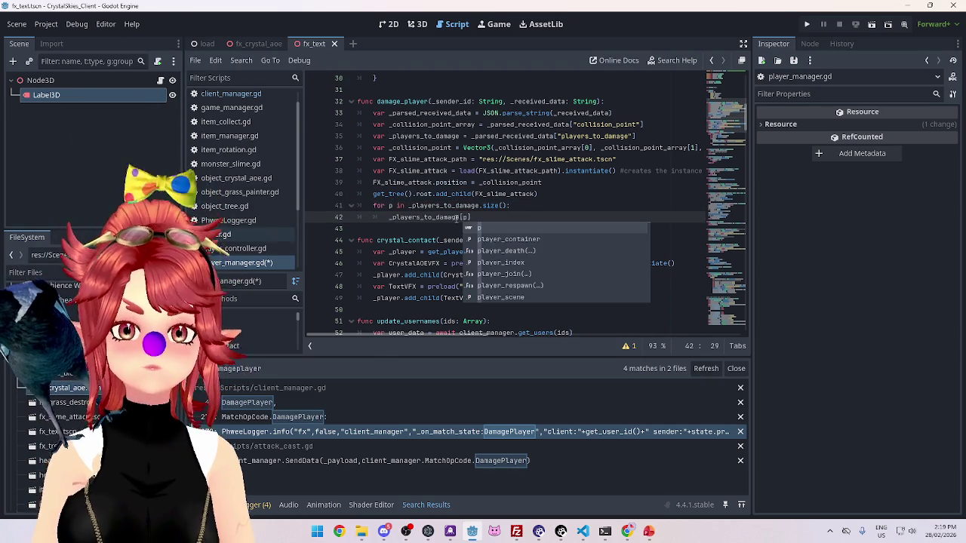
pyautogui.click(390, 218)
pyautogui.write('var playe')
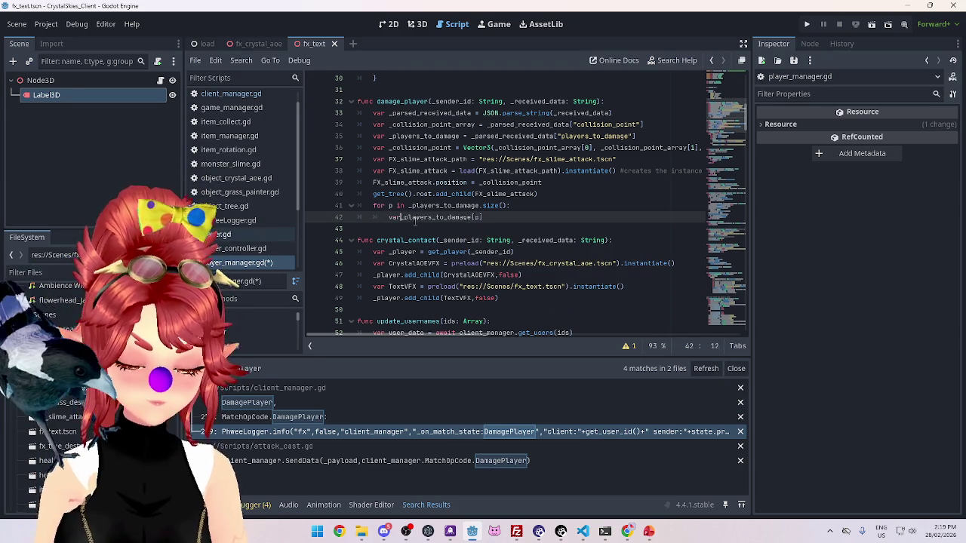
pyautogui.write('r_id =')
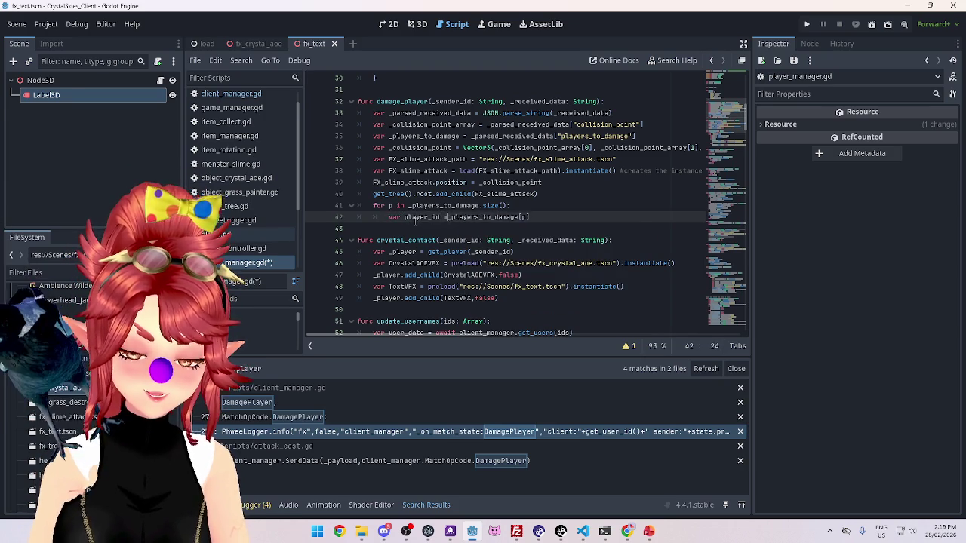
pyautogui.click(562, 218)
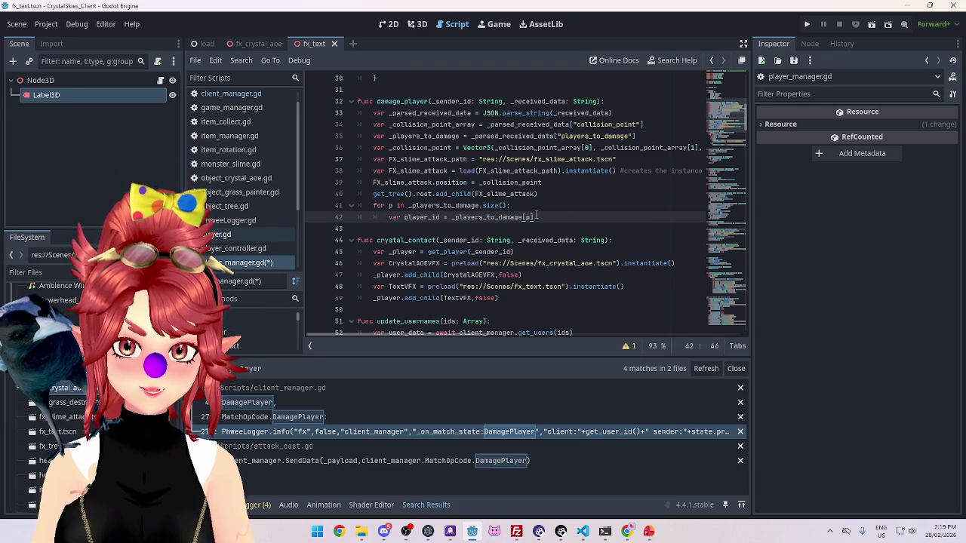
pyautogui.press('Return')
# Copy the TextVFX preload and add_child lines from crystal_contact into the loop
pyautogui.scroll(-1, 491, 237)
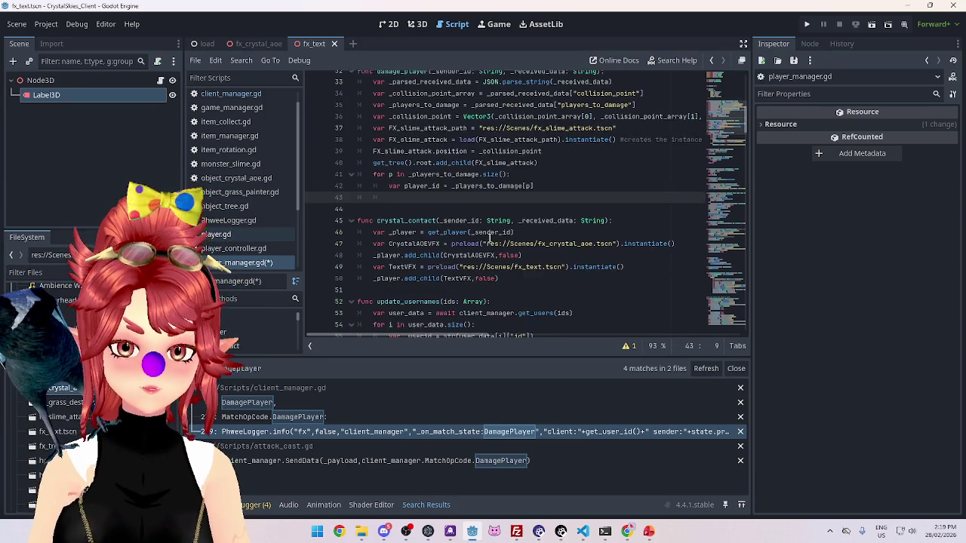
pyautogui.moveTo(516, 277); pyautogui.dragTo(375, 264)
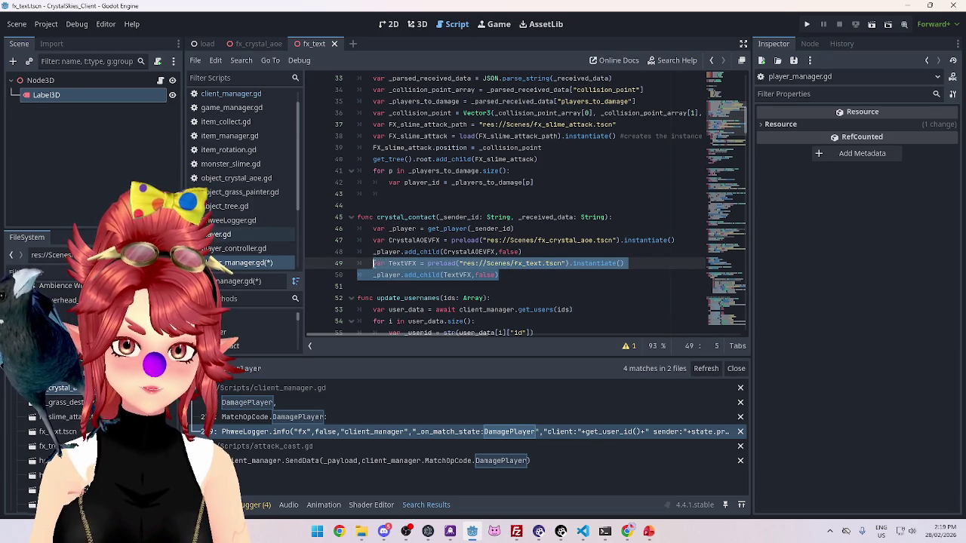
pyautogui.hotkey('ctrl', 'c')
pyautogui.click(421, 198)
pyautogui.hotkey('ctrl', 'v')
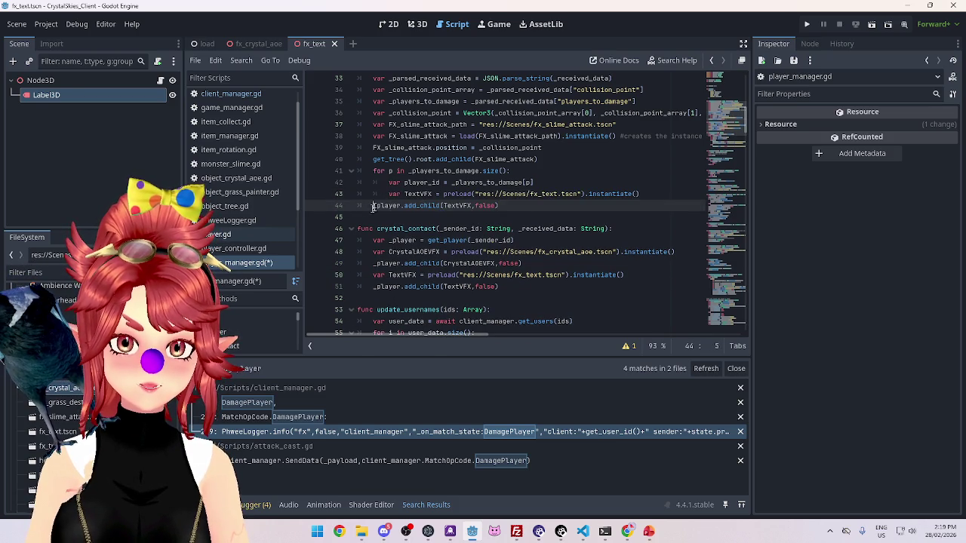
pyautogui.press('Tab')
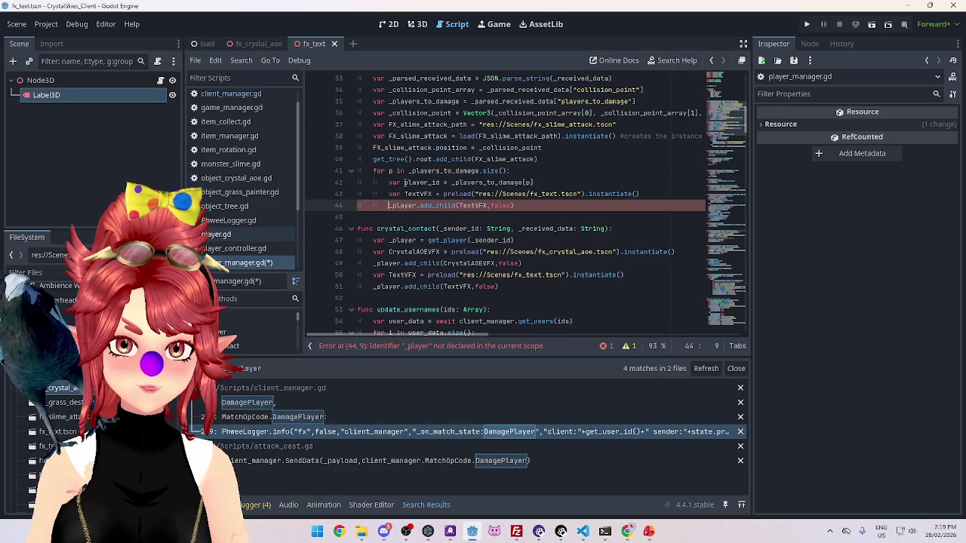
# Add a line that gets the damaged player with get_player(player_id)
pyautogui.click(545, 182)
pyautogui.press('Return')
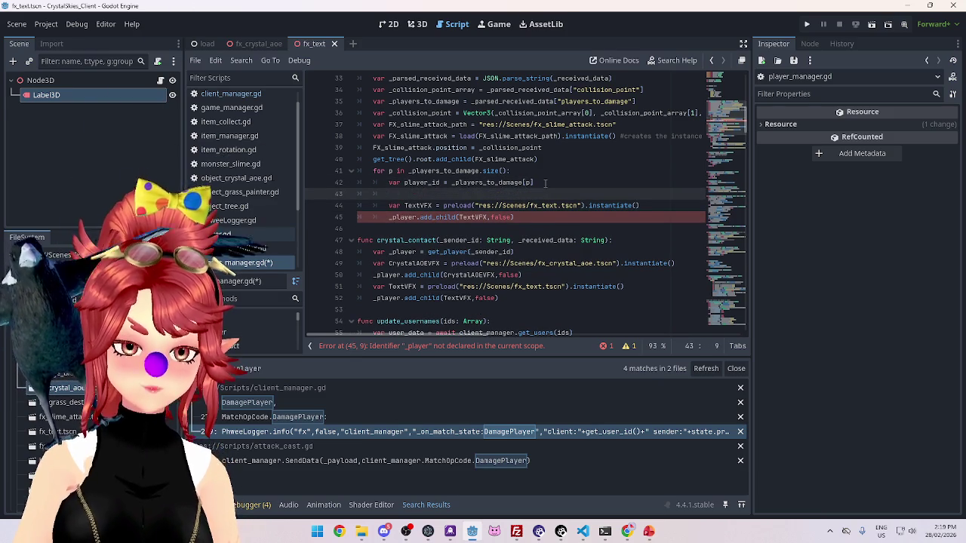
pyautogui.write('var _player =')
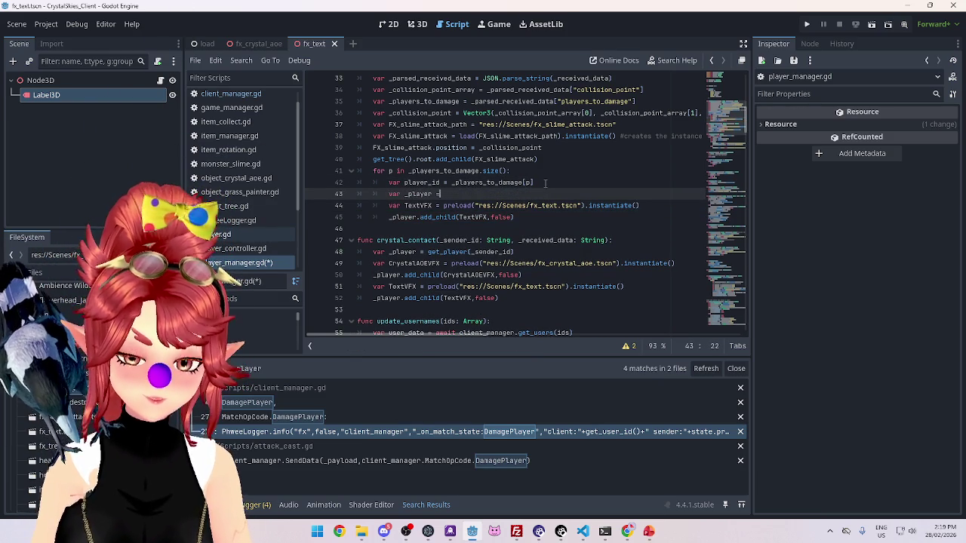
pyautogui.hotkey('ctrl', 'space')
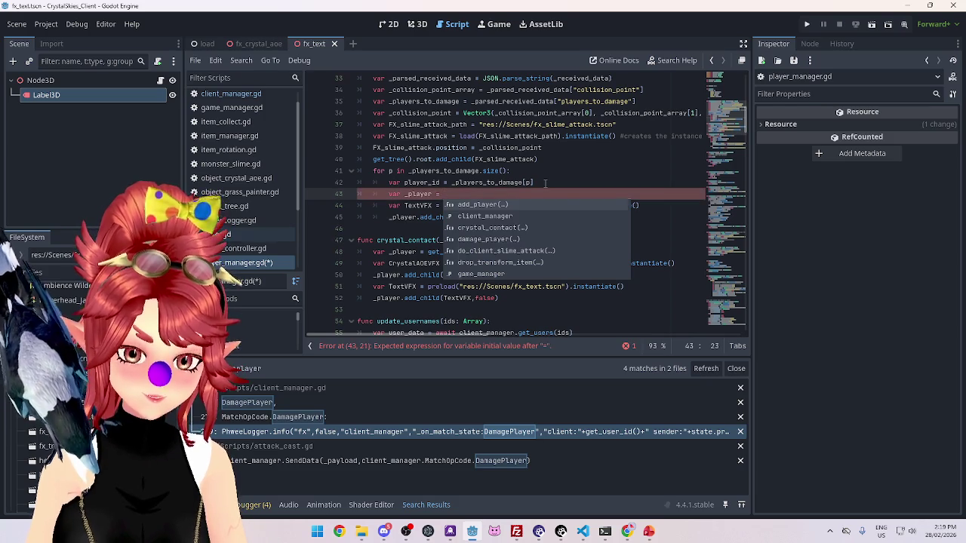
pyautogui.write('get_')
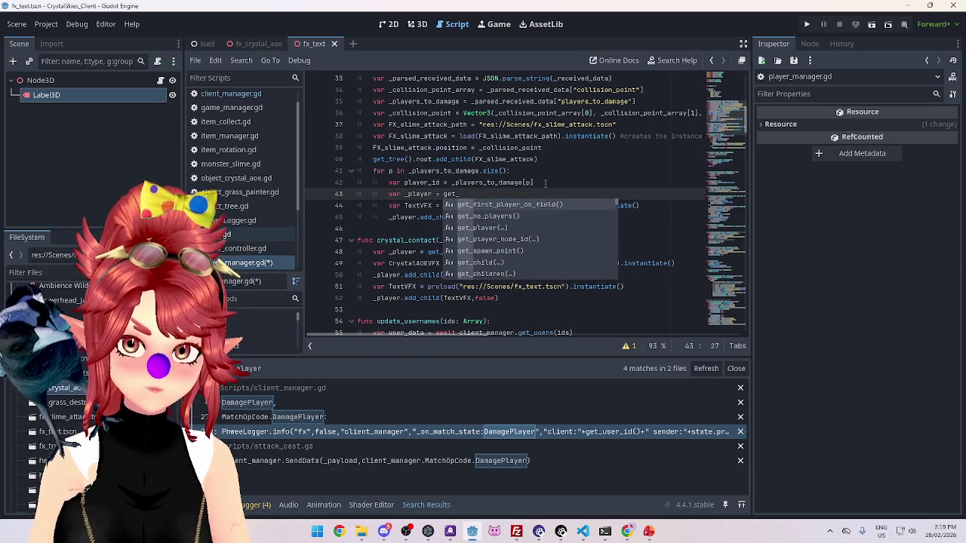
pyautogui.write('player')
pyautogui.press('Return')
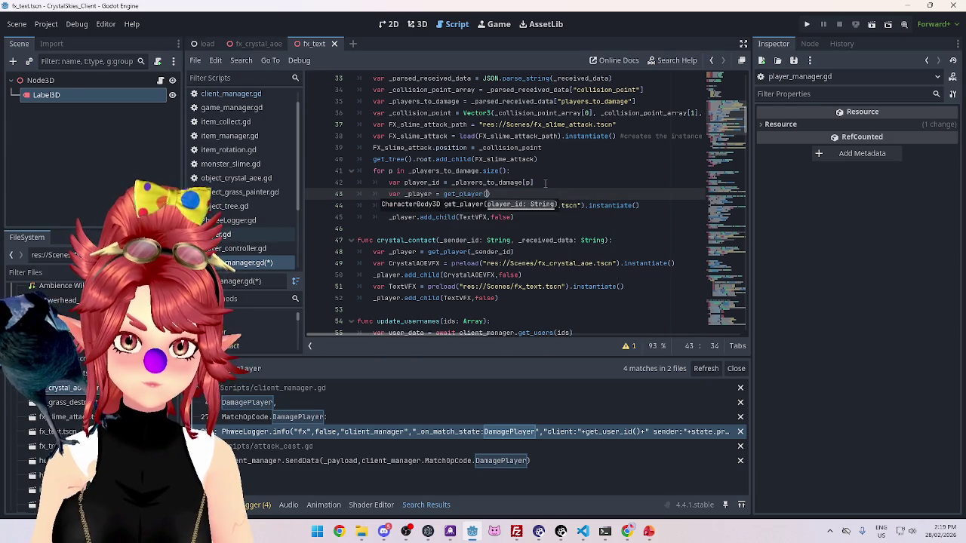
pyautogui.write('player_container')
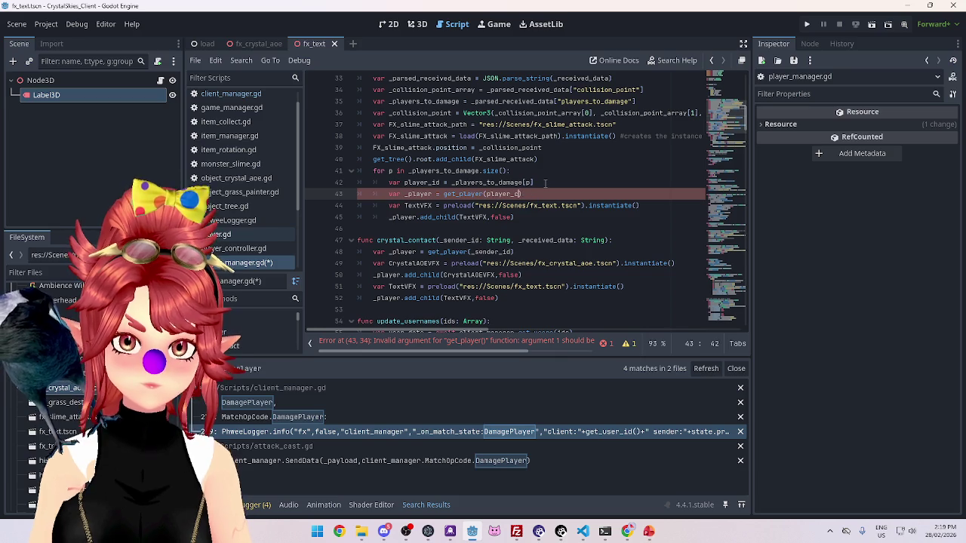
pyautogui.write('id')
pyautogui.click(405, 194)
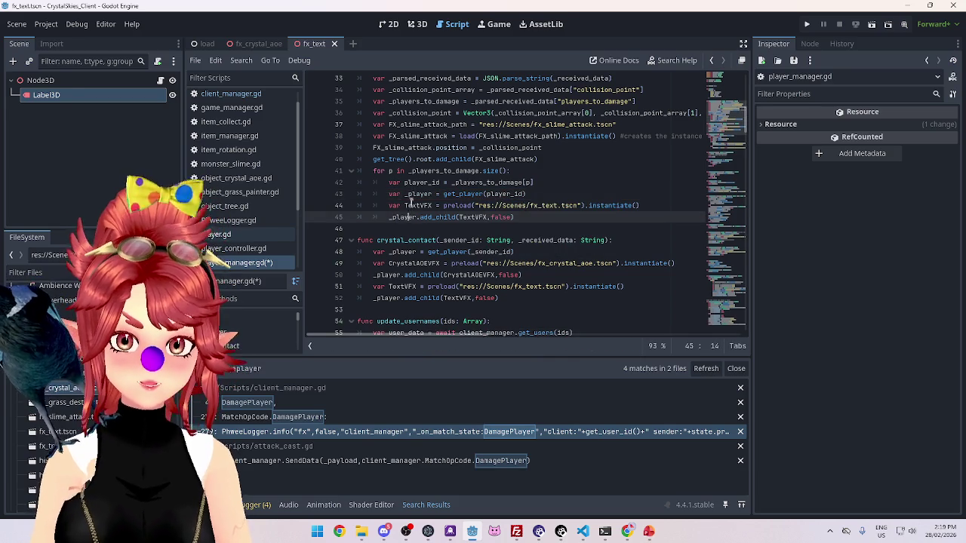
pyautogui.doubleClick(407, 194)
# Save player_manager.gd and run the game
pyautogui.click(533, 218)
pyautogui.hotkey('ctrl', 's')
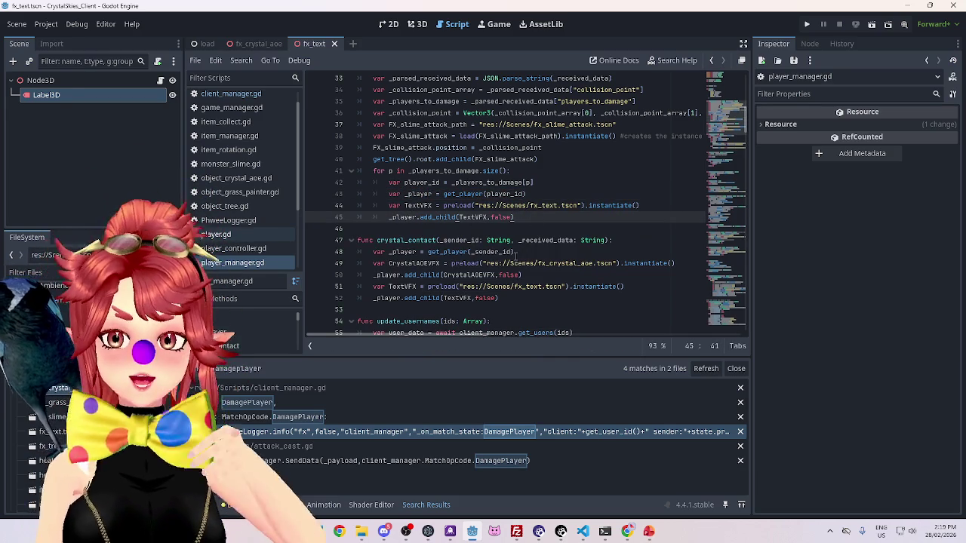
pyautogui.click(806, 24)
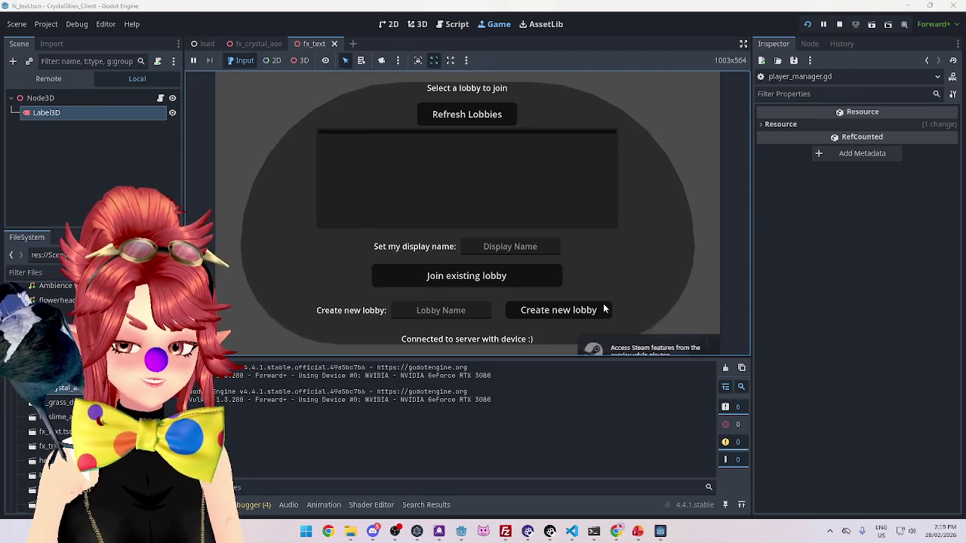
# Enter a display name, create the lobby 'asddd', and select it in the lobby list
pyautogui.click(521, 245)
pyautogui.write('Phwee')
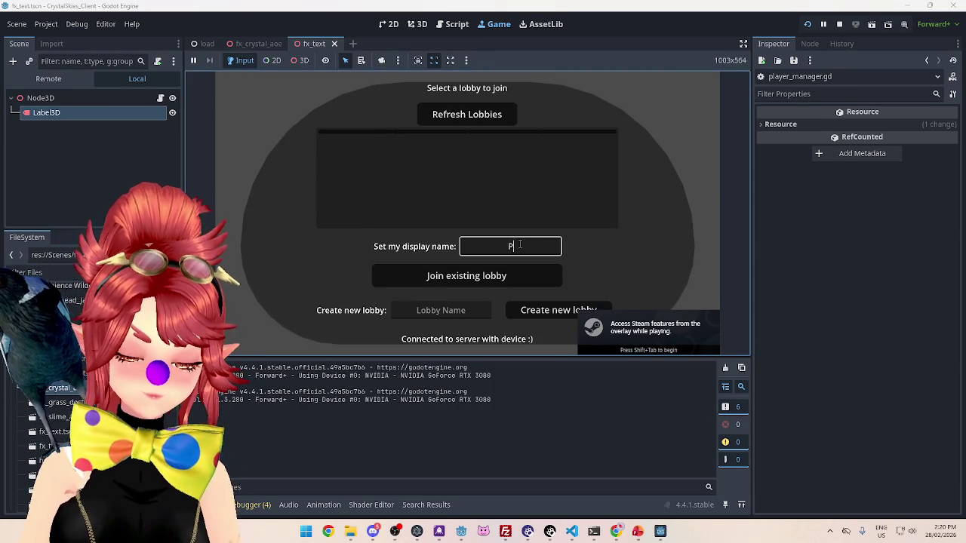
pyautogui.click(445, 310)
pyautogui.write('asddd')
pyautogui.click(537, 311)
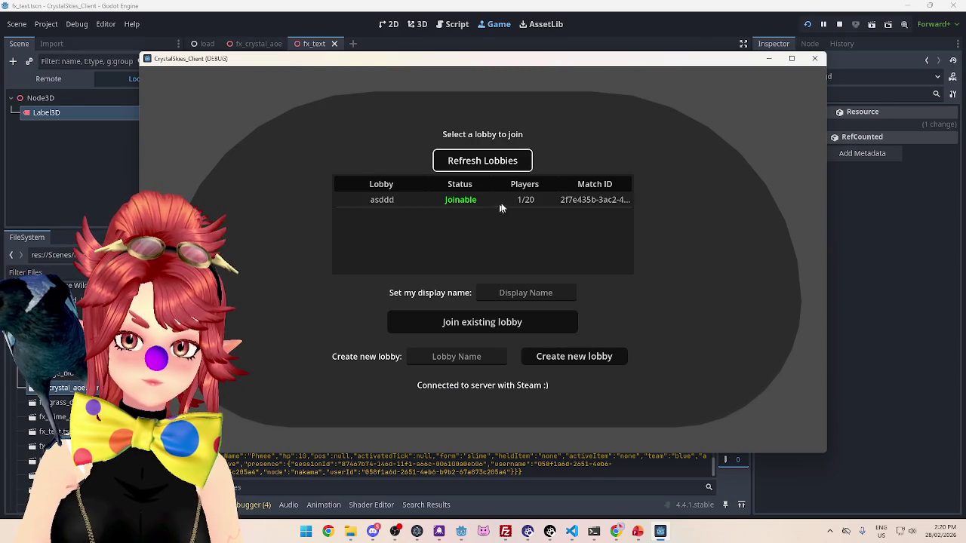
pyautogui.click(499, 200)
# Enter a second display name and join the 'asddd' lobby
pyautogui.click(519, 292)
pyautogui.write('Phwee2')
pyautogui.click(509, 323)
# Chase the host's slime and hit it repeatedly to trigger the OW! damage text
pyautogui.press('w')
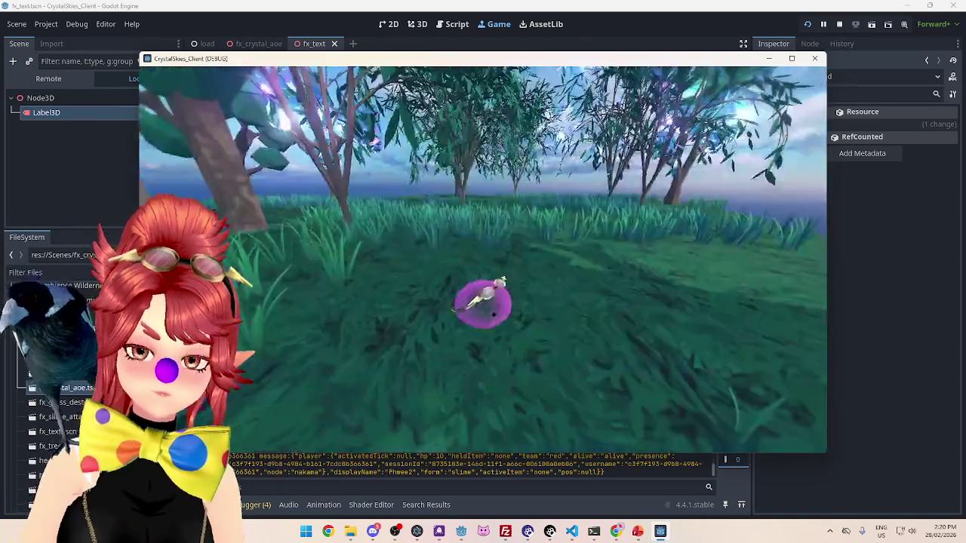
pyautogui.press('w')
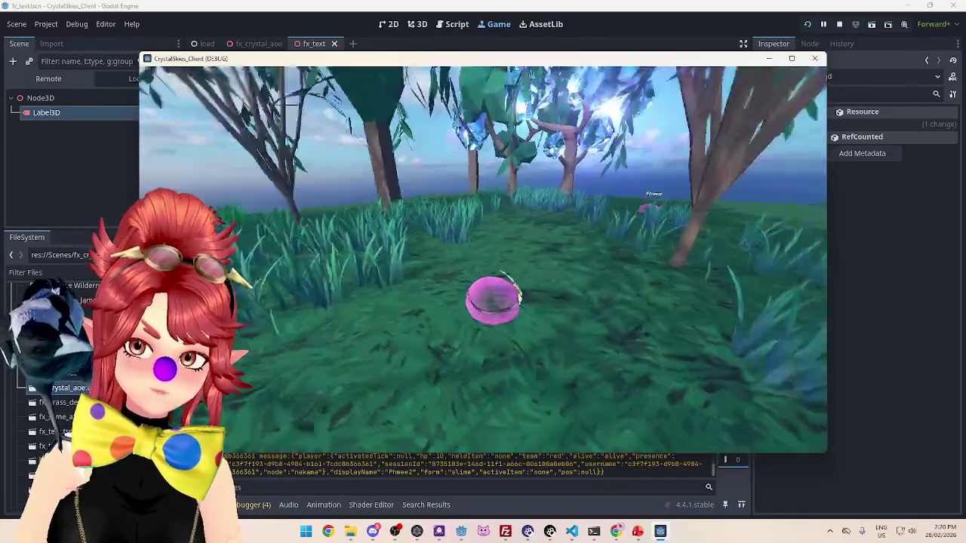
pyautogui.press('w')
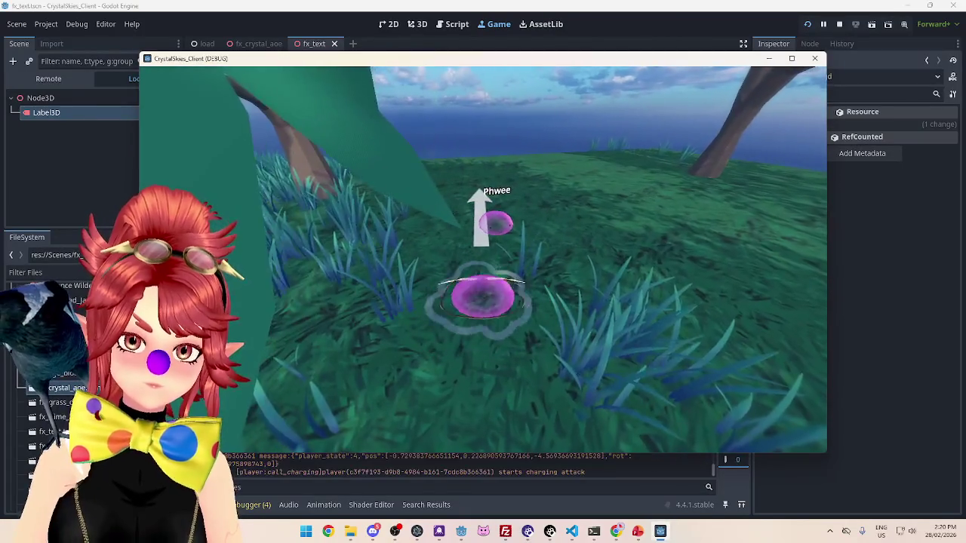
pyautogui.press('w')
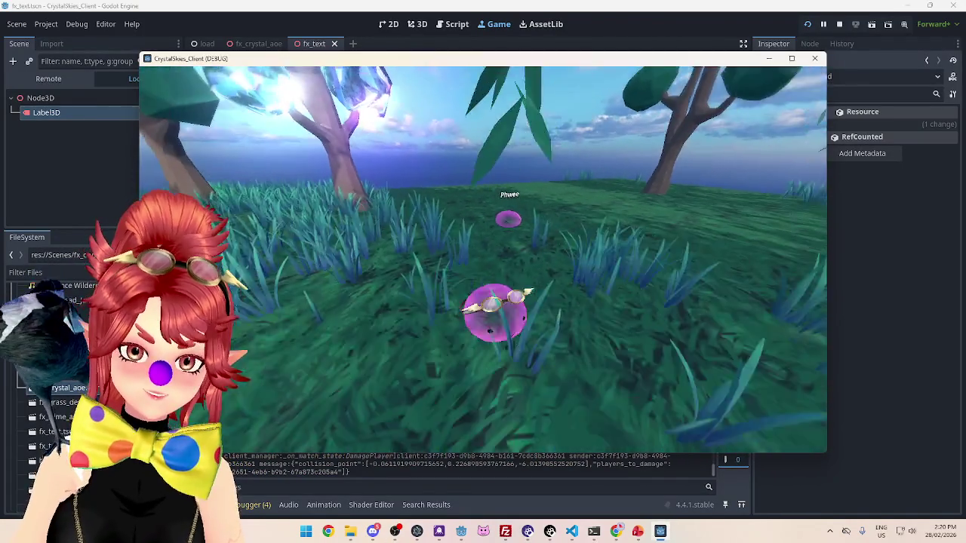
pyautogui.press('w')
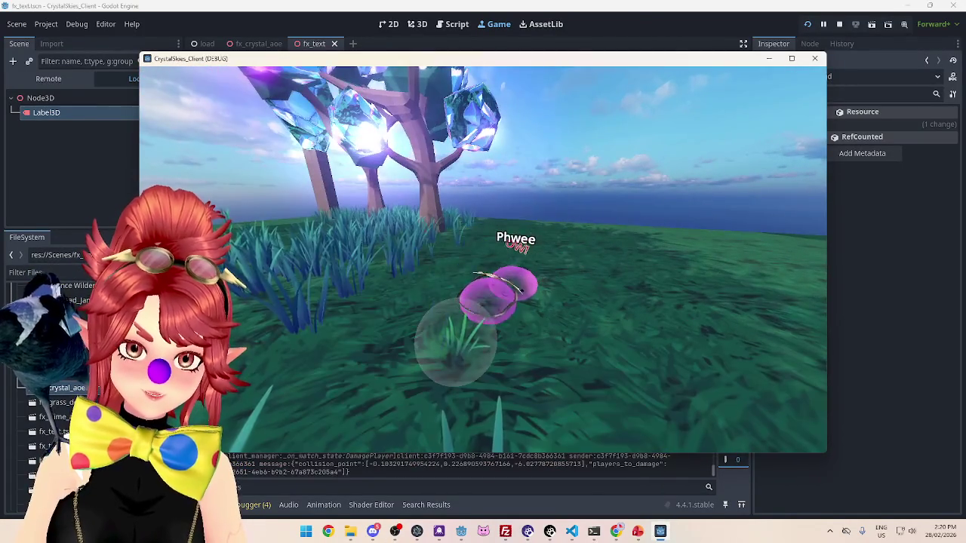
pyautogui.press('w')
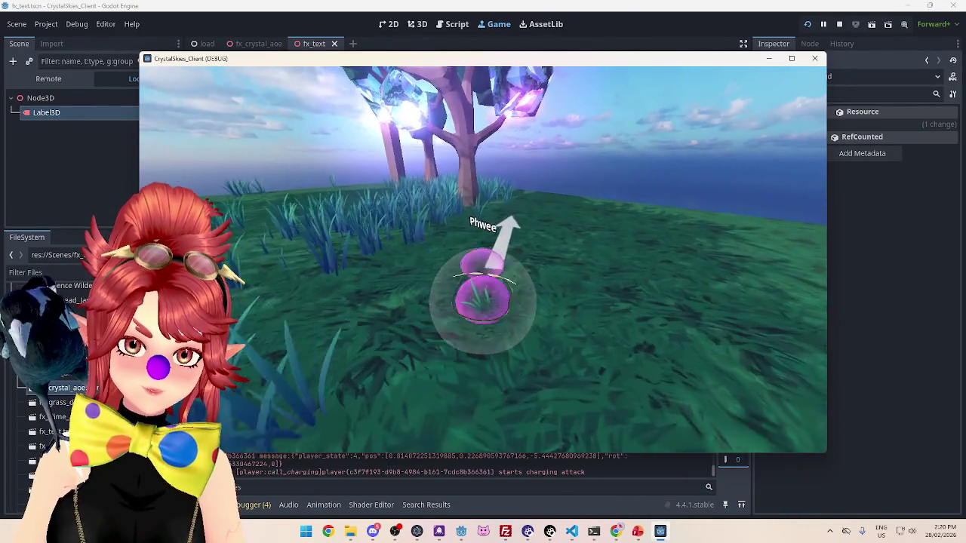
pyautogui.press('w')
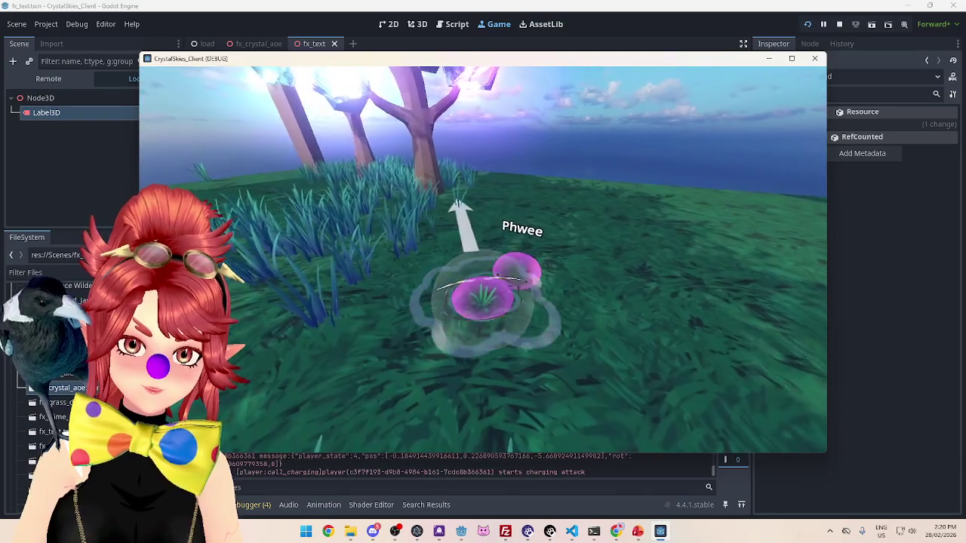
pyautogui.press('w')
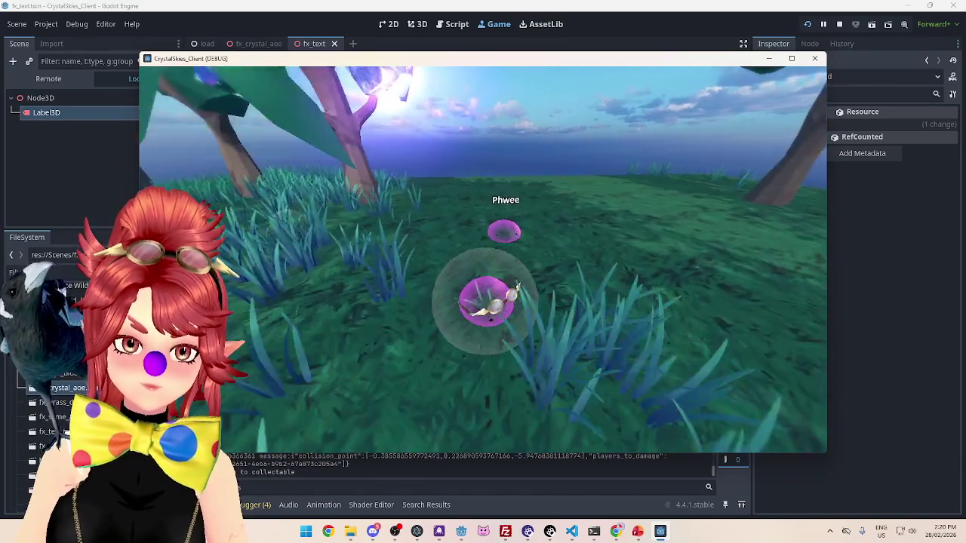
pyautogui.press('w')
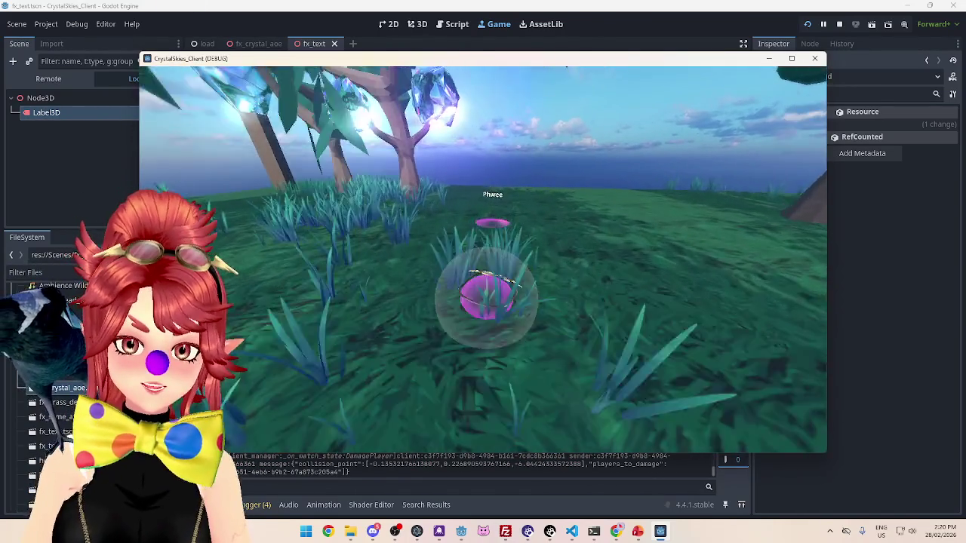
# Respawn the slime after dying and move it toward a tree
pyautogui.press('Escape')
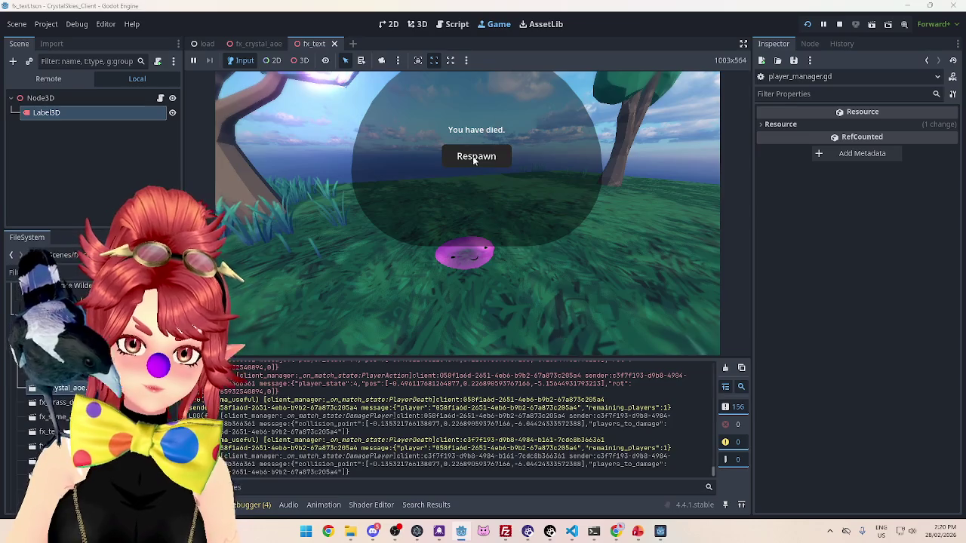
pyautogui.click(475, 156)
pyautogui.press('w')
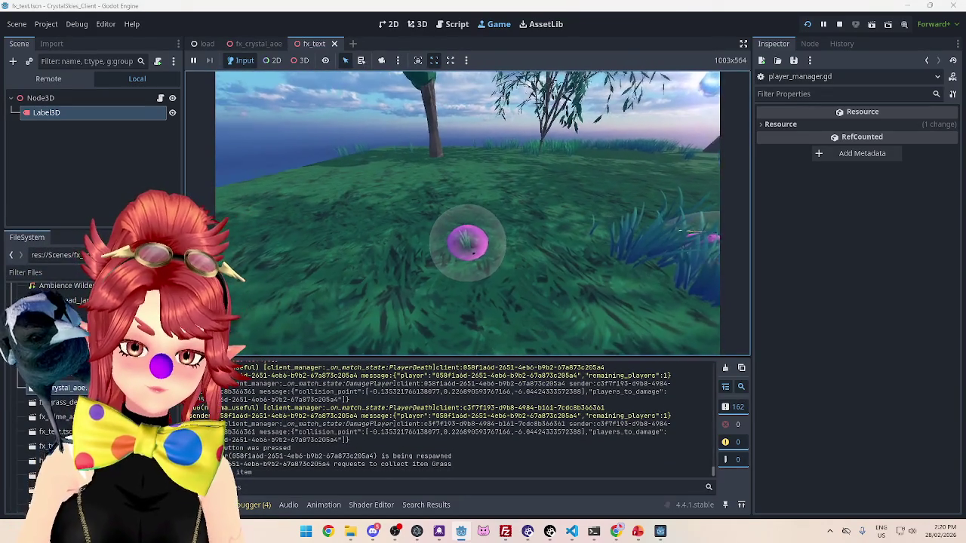
# Inspect the tween code in text_vfx.gd, then select _player on line 43 of player_manager.gd
pyautogui.press('Escape')
pyautogui.click(455, 25)
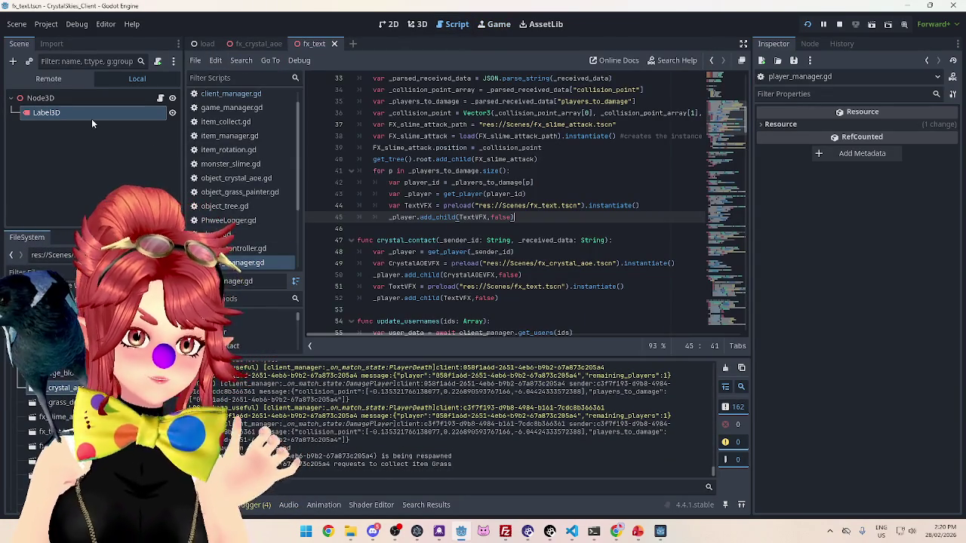
pyautogui.click(45, 98)
pyautogui.click(161, 98)
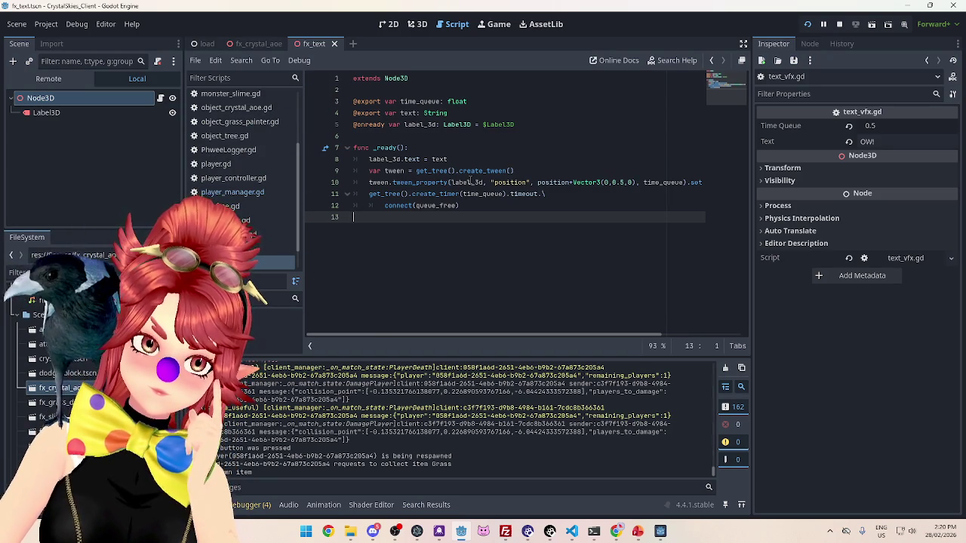
pyautogui.moveTo(472, 182)
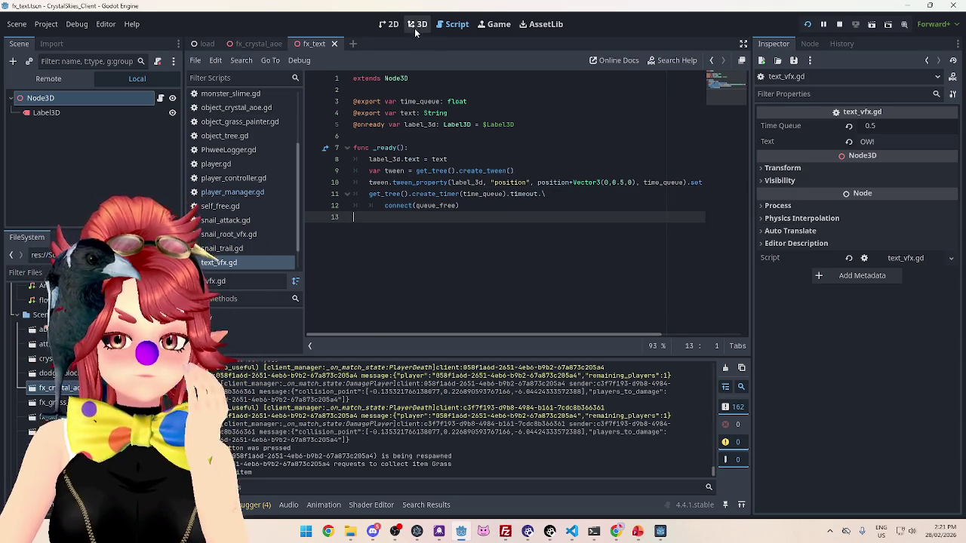
pyautogui.click(245, 192)
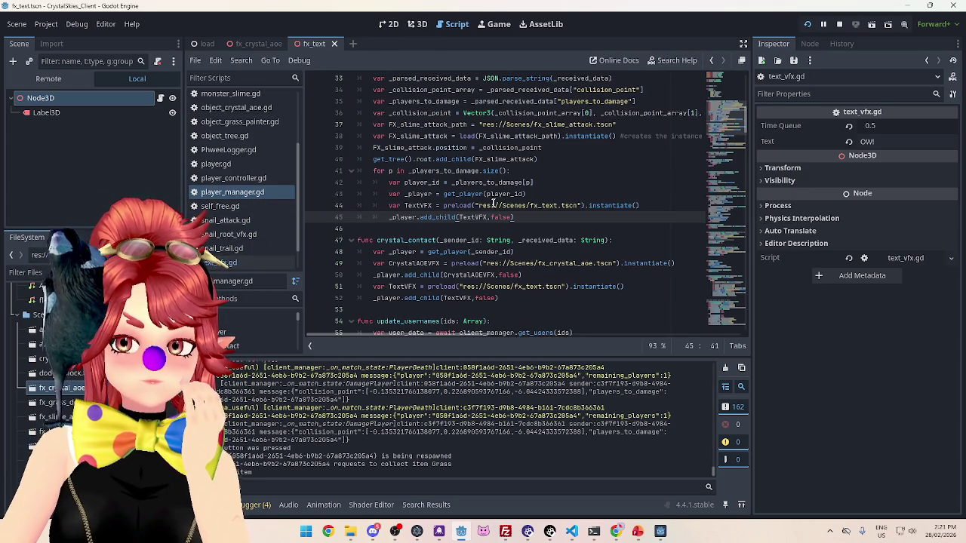
pyautogui.moveTo(405, 193); pyautogui.dragTo(434, 194)
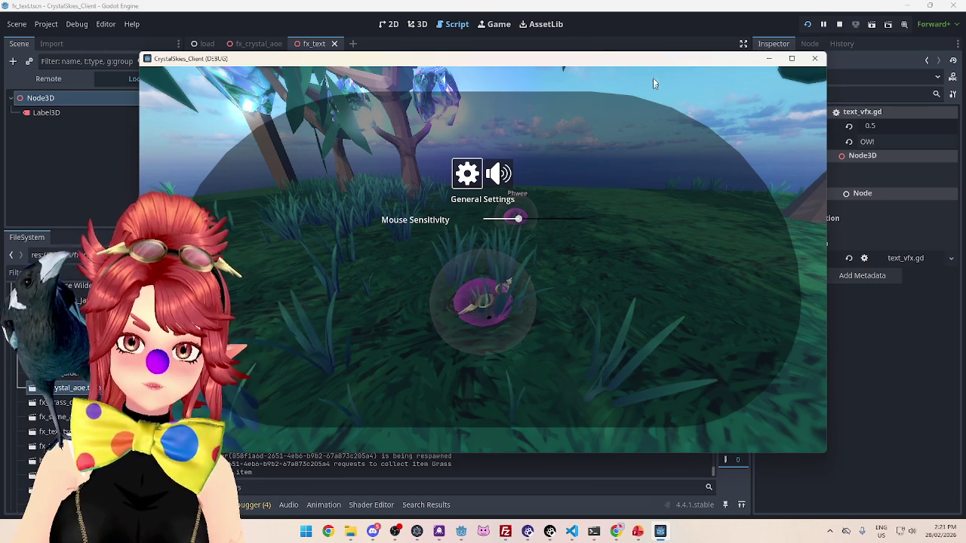
# Start the Battle Royale battle from Host Settings, play the match, and stop the game
pyautogui.click(545, 24)
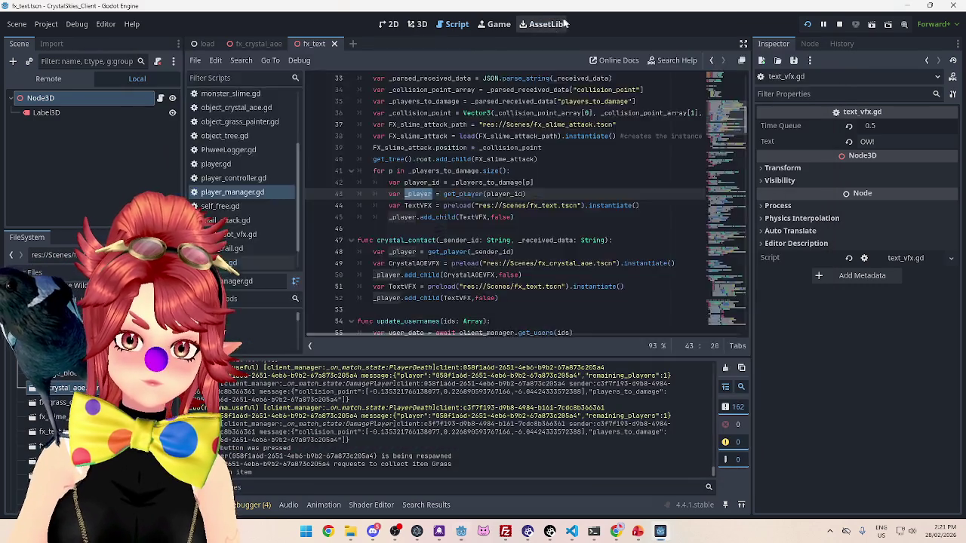
pyautogui.click(494, 23)
pyautogui.click(489, 206)
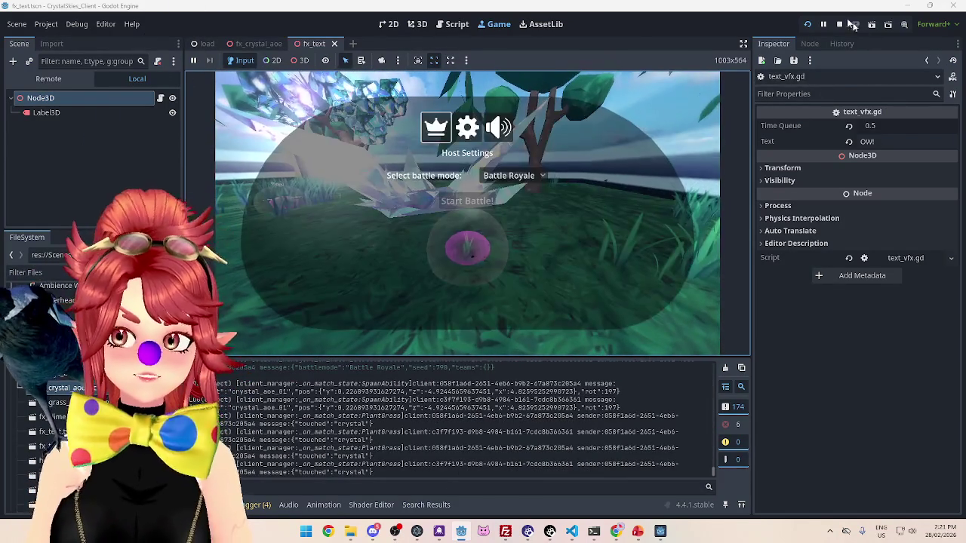
pyautogui.click(500, 202)
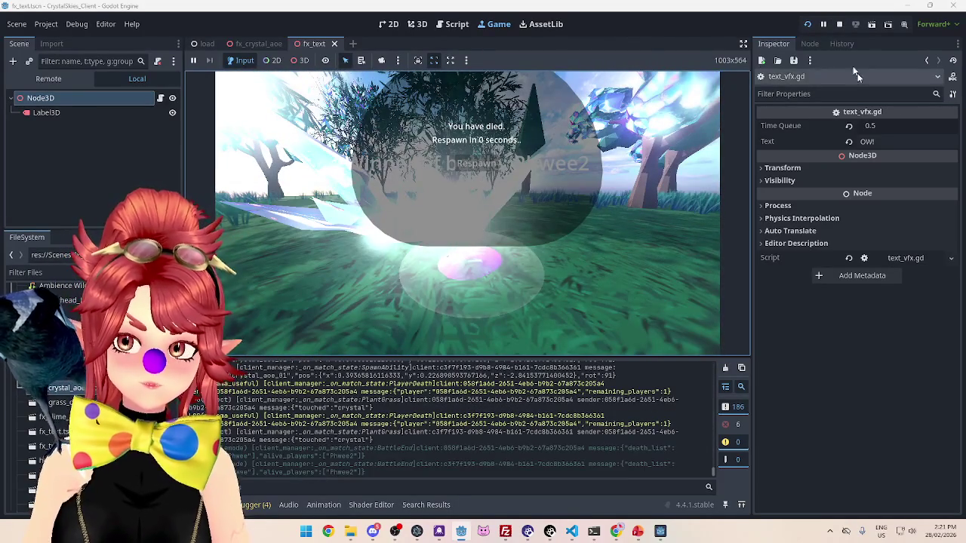
pyautogui.click(840, 25)
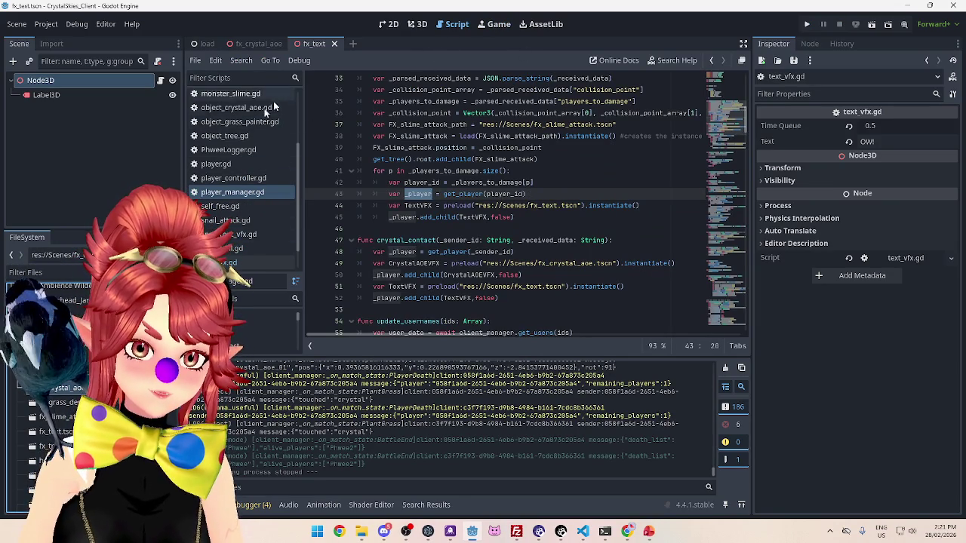
# In text_vfx.gd line 10, base the tween's target on global_position + Vector3(0,0.5,0)
pyautogui.click(160, 82)
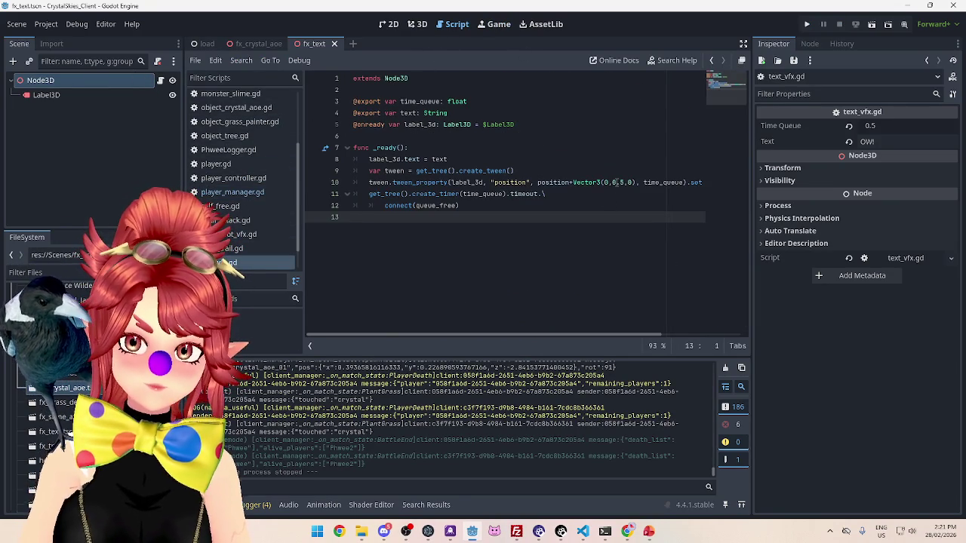
pyautogui.click(614, 182)
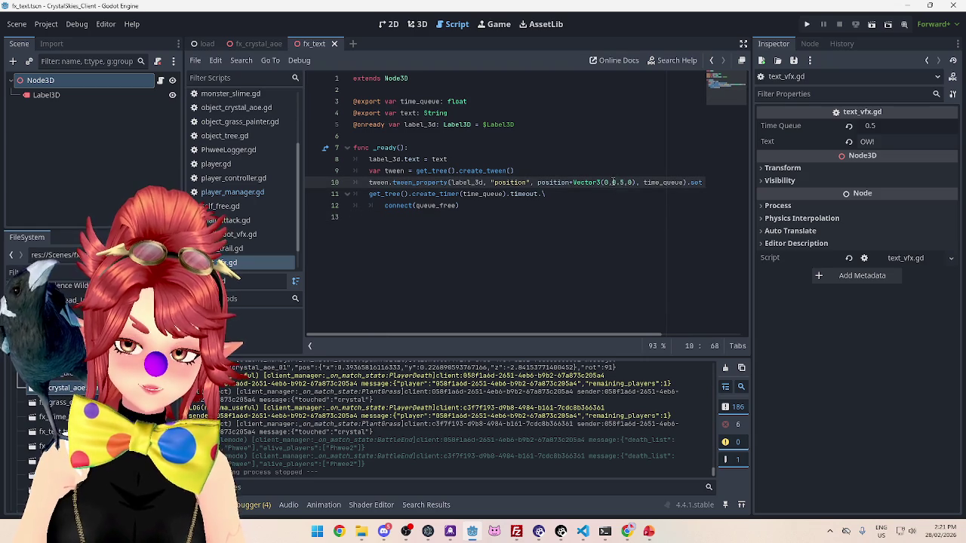
pyautogui.press('BackSpace')
pyautogui.write('.')
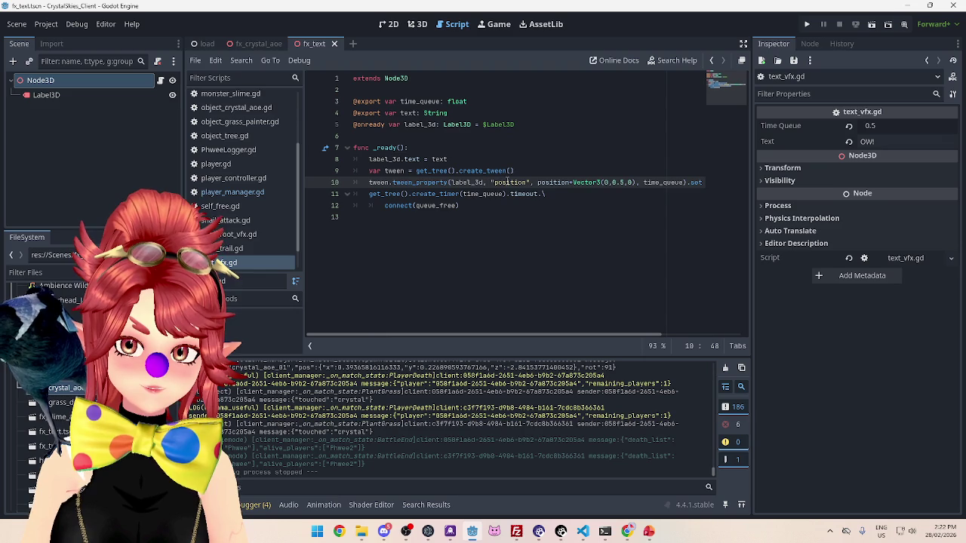
pyautogui.moveTo(495, 182)
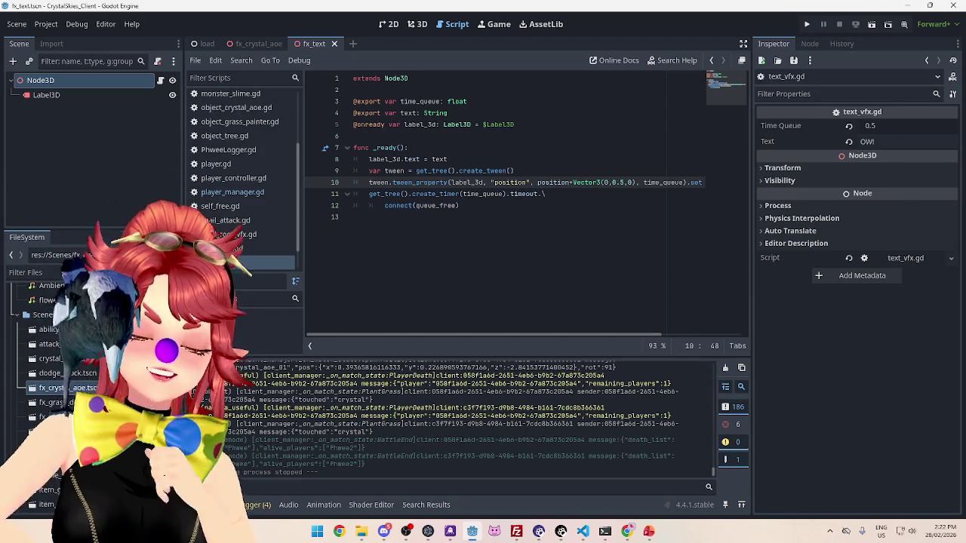
pyautogui.write('glo')
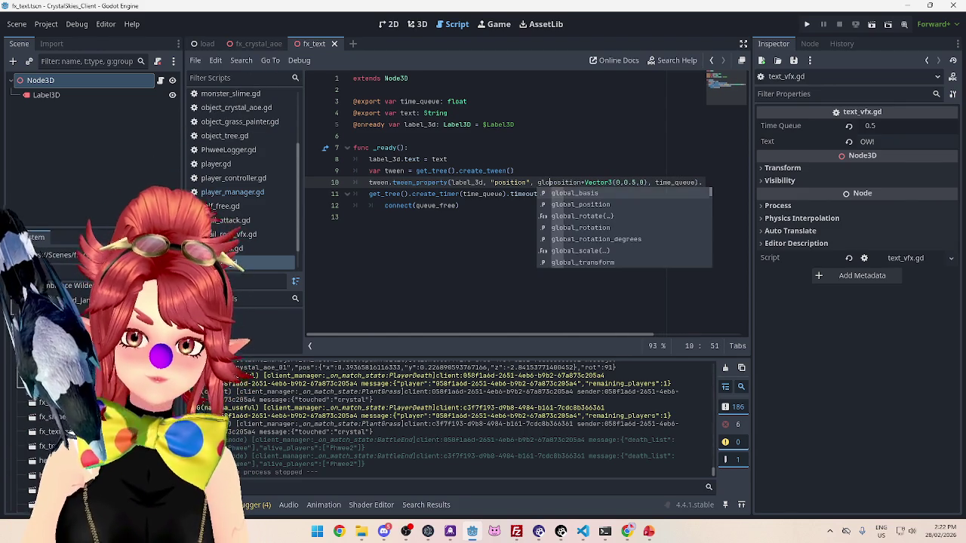
pyautogui.click(577, 204)
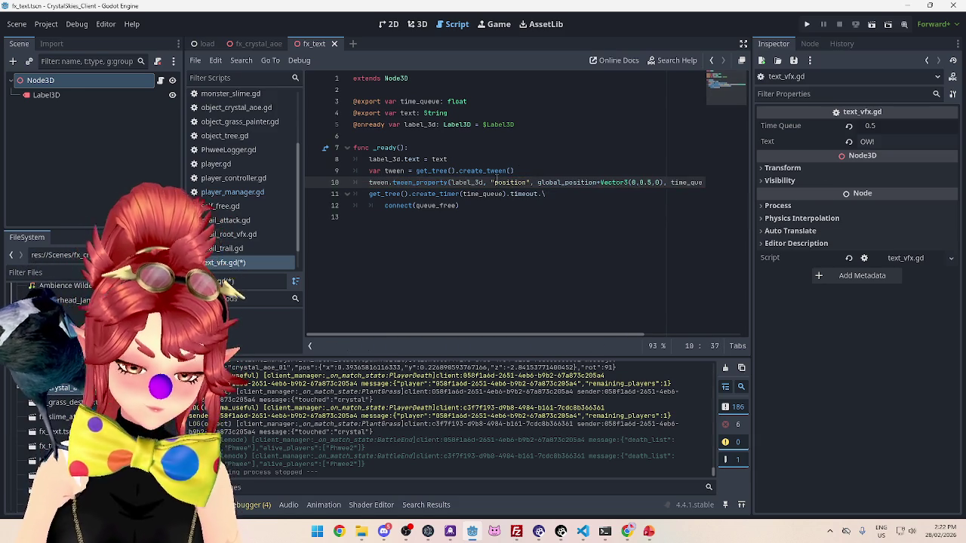
pyautogui.write('lob')
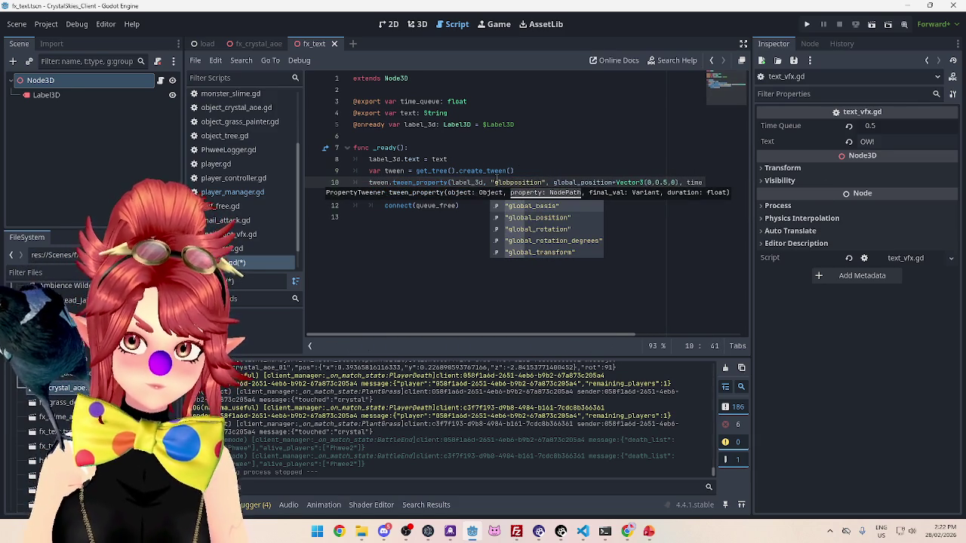
# Make the tweened property global_position, remove the duplicate text, restore the comma, and save
pyautogui.click(540, 218)
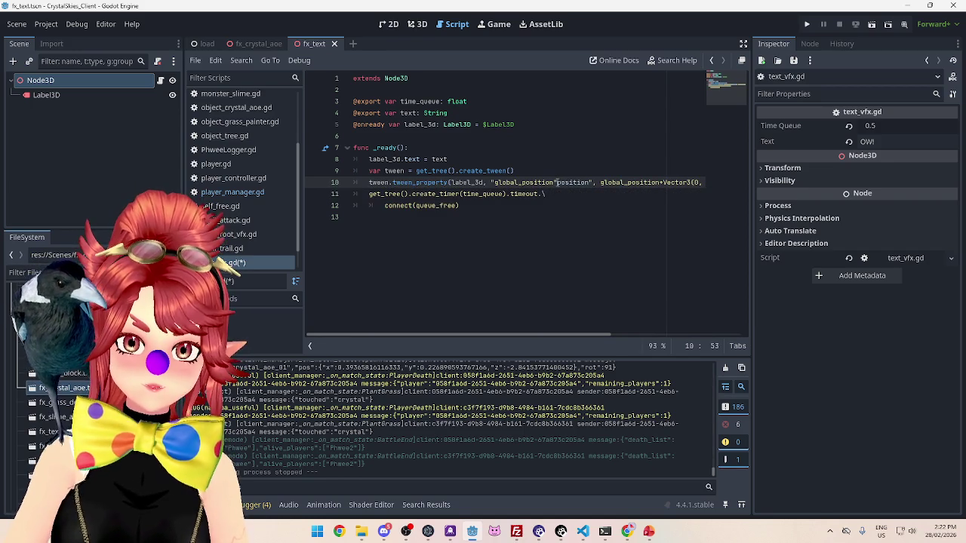
pyautogui.moveTo(556, 182); pyautogui.dragTo(591, 183)
pyautogui.write(',0), t')
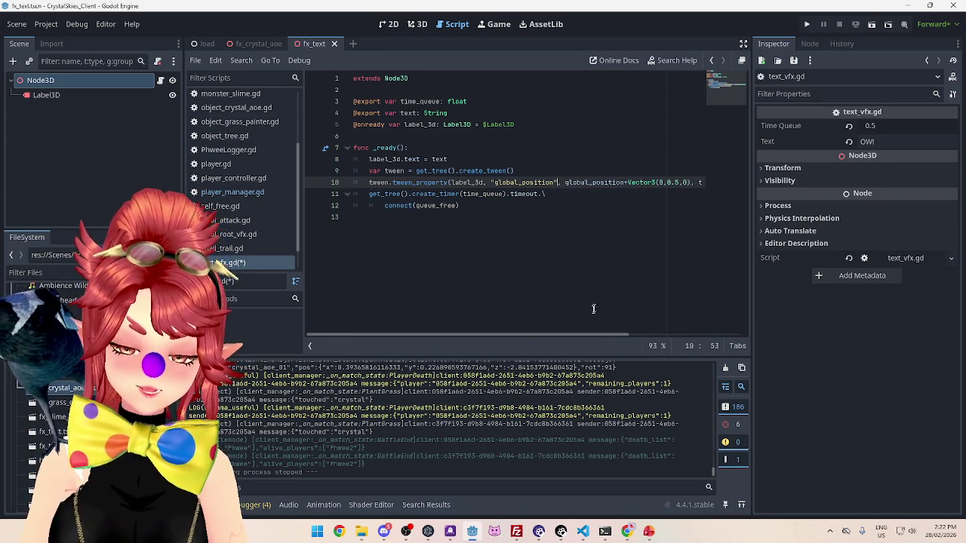
pyautogui.moveTo(574, 337)
pyautogui.mouseDown()
pyautogui.moveTo(667, 337)
pyautogui.moveTo(471, 281)
pyautogui.mouseUp()
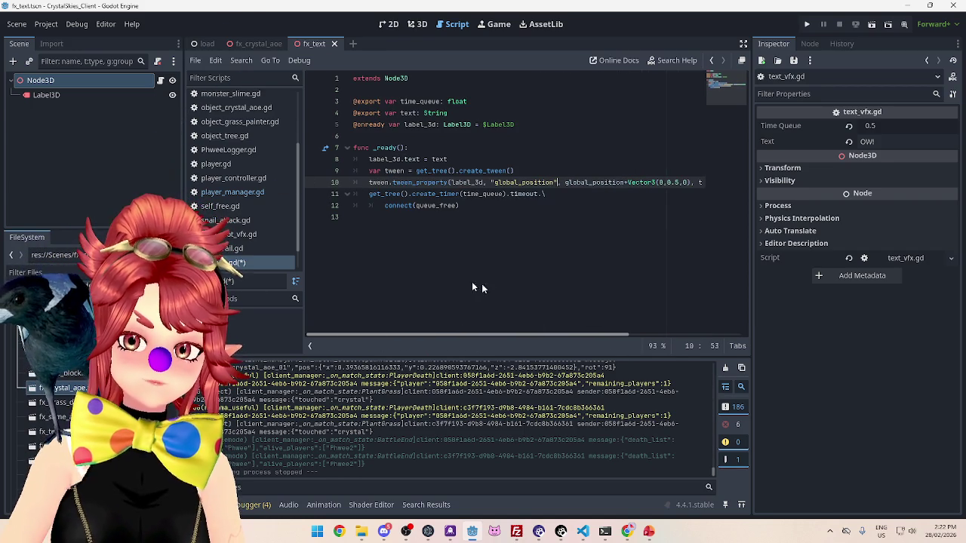
pyautogui.click(571, 198)
pyautogui.hotkey('ctrl', 's')
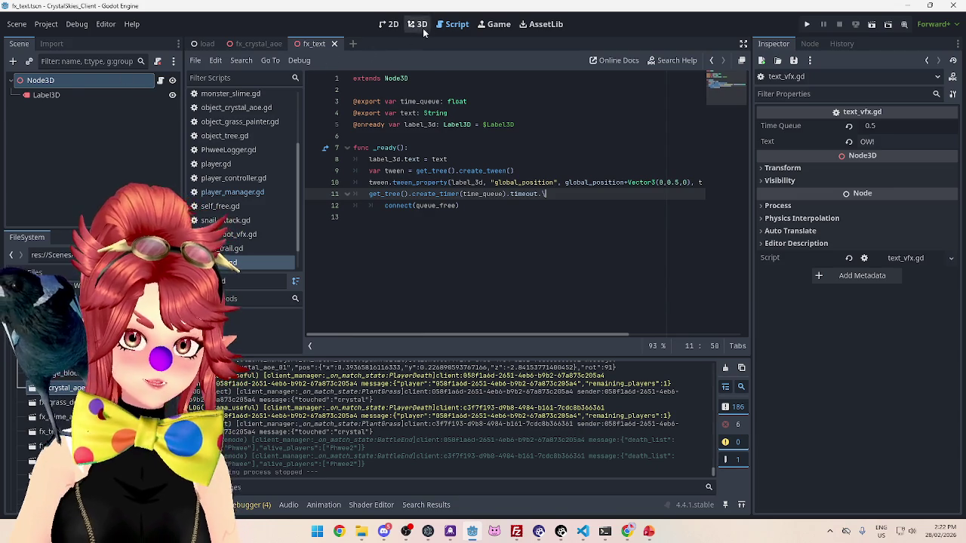
# Set the fx_text Label3D's Flags > Billboard mode to Enabled
pyautogui.click(419, 25)
pyautogui.moveTo(245, 183)
pyautogui.mouseDown()
pyautogui.moveTo(575, 261)
pyautogui.moveTo(513, 226)
pyautogui.mouseUp()
pyautogui.click(66, 96)
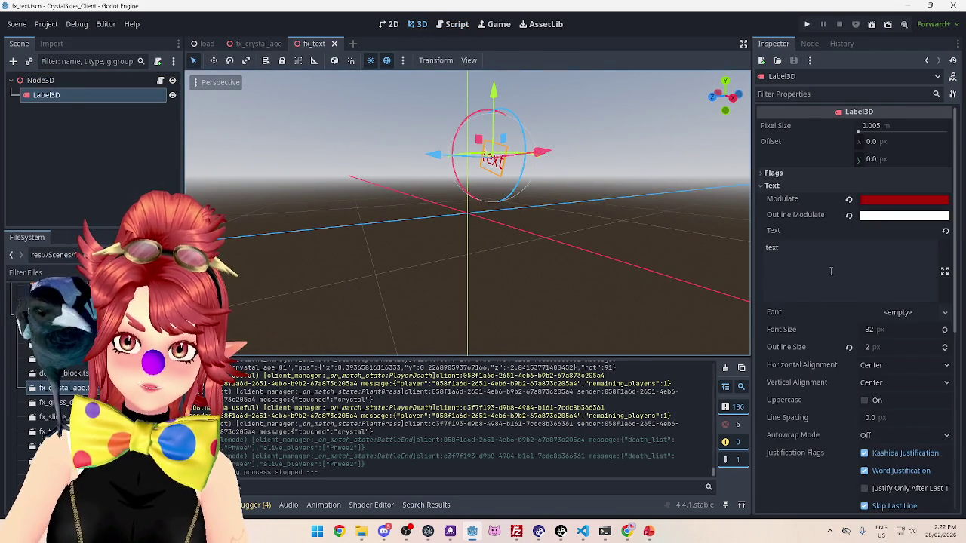
pyautogui.scroll(-5, 830, 271)
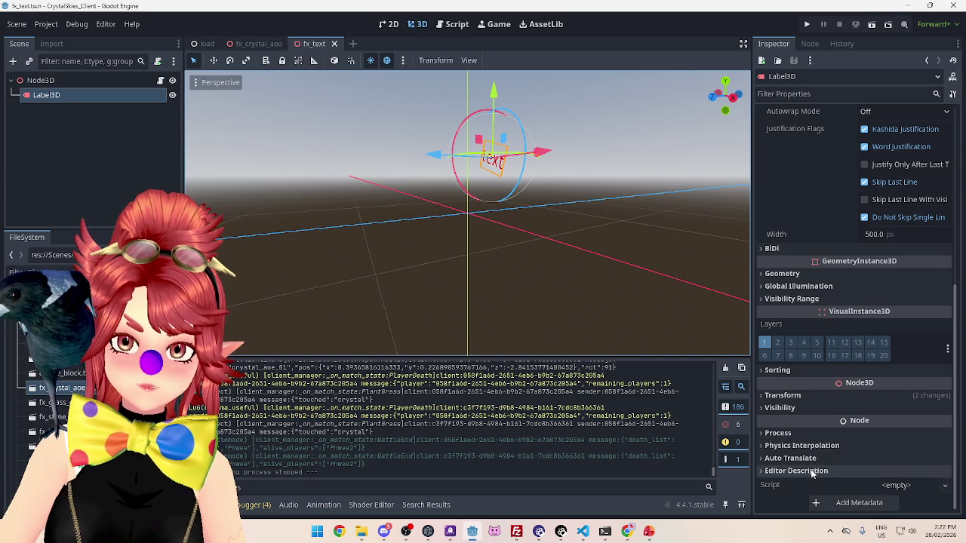
pyautogui.click(785, 279)
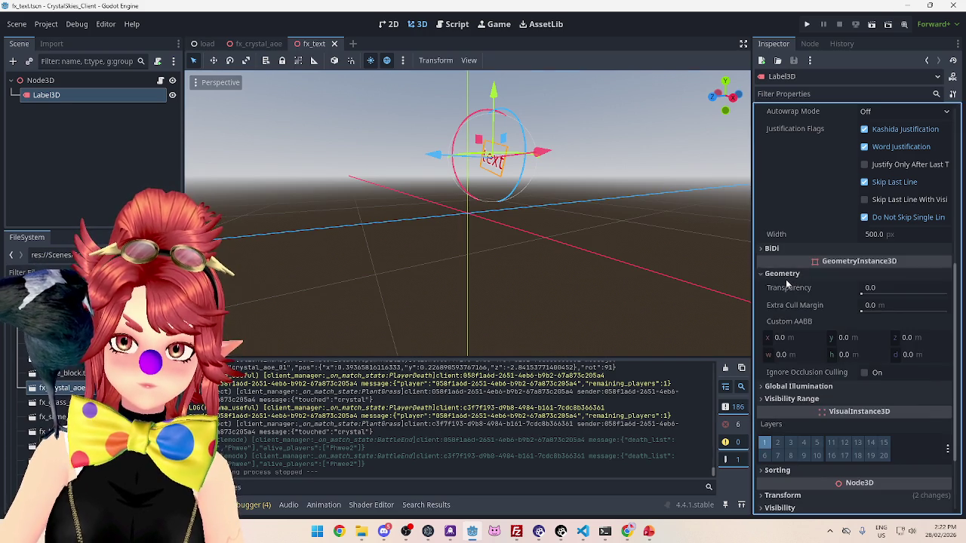
pyautogui.click(785, 279)
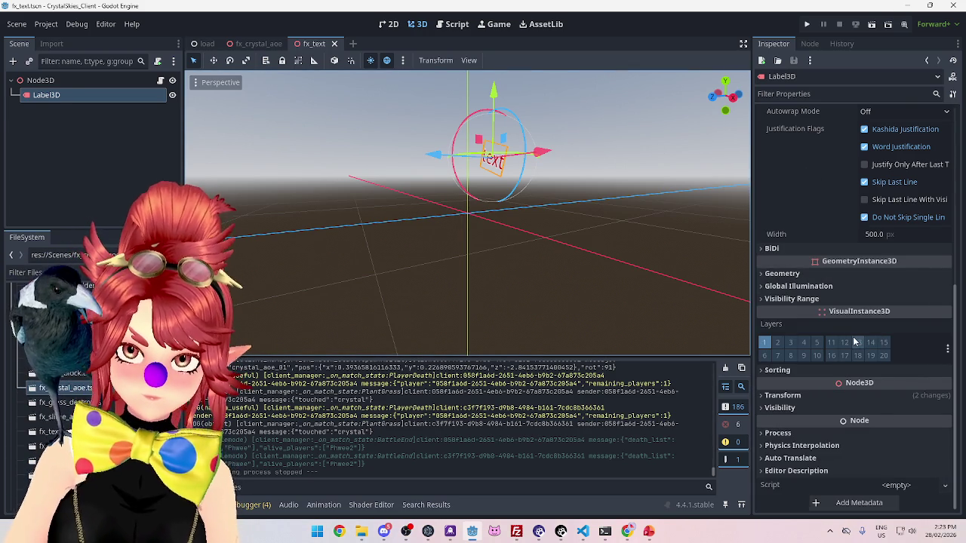
pyautogui.scroll(5, 855, 342)
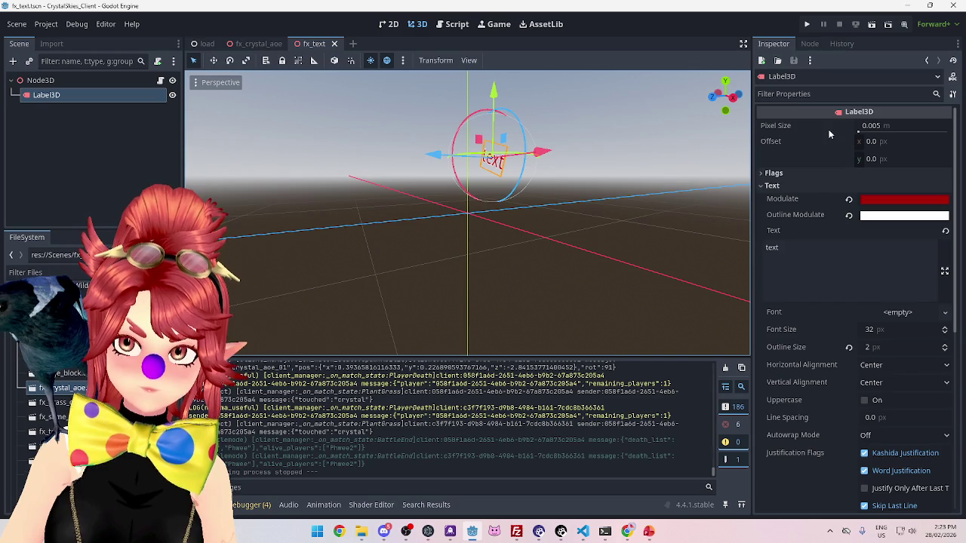
pyautogui.click(791, 173)
pyautogui.click(879, 188)
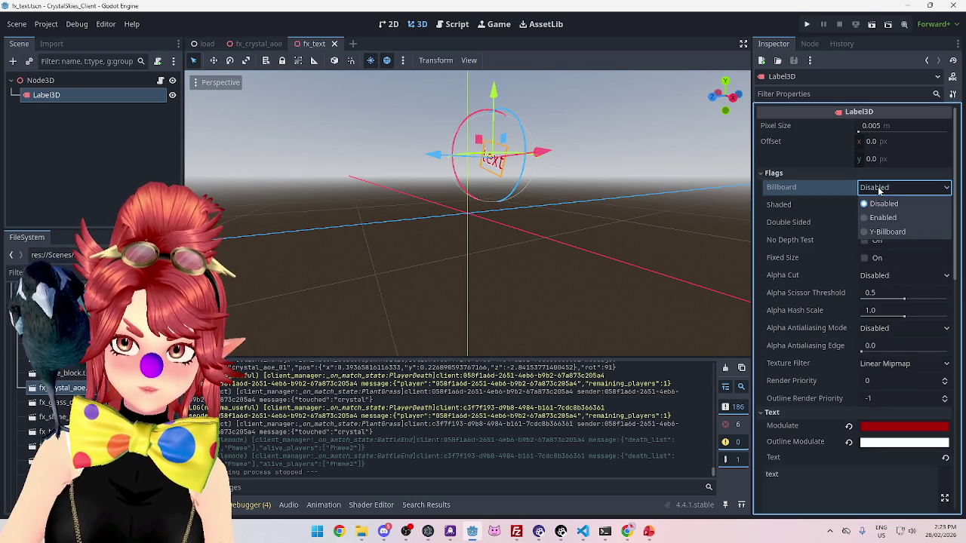
pyautogui.click(881, 217)
# Save the fx_text scene, check the label faces the camera, and open player.tscn
pyautogui.moveTo(567, 251)
pyautogui.mouseDown()
pyautogui.moveTo(689, 317)
pyautogui.moveTo(338, 300)
pyautogui.moveTo(645, 243)
pyautogui.moveTo(463, 287)
pyautogui.moveTo(694, 289)
pyautogui.moveTo(319, 285)
pyautogui.moveTo(647, 264)
pyautogui.moveTo(460, 259)
pyautogui.moveTo(541, 252)
pyautogui.moveTo(627, 279)
pyautogui.moveTo(709, 286)
pyautogui.moveTo(433, 271)
pyautogui.moveTo(699, 285)
pyautogui.mouseUp()
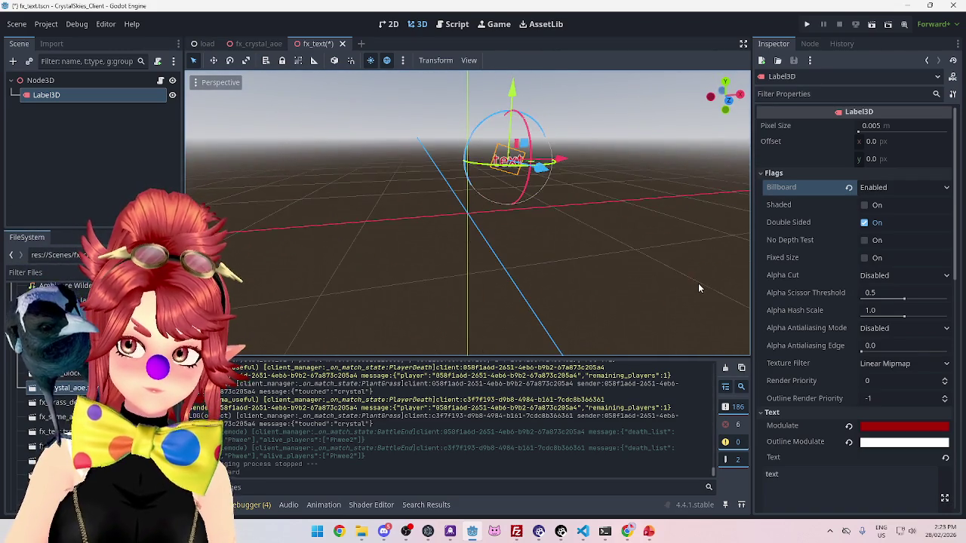
pyautogui.hotkey('ctrl', 's')
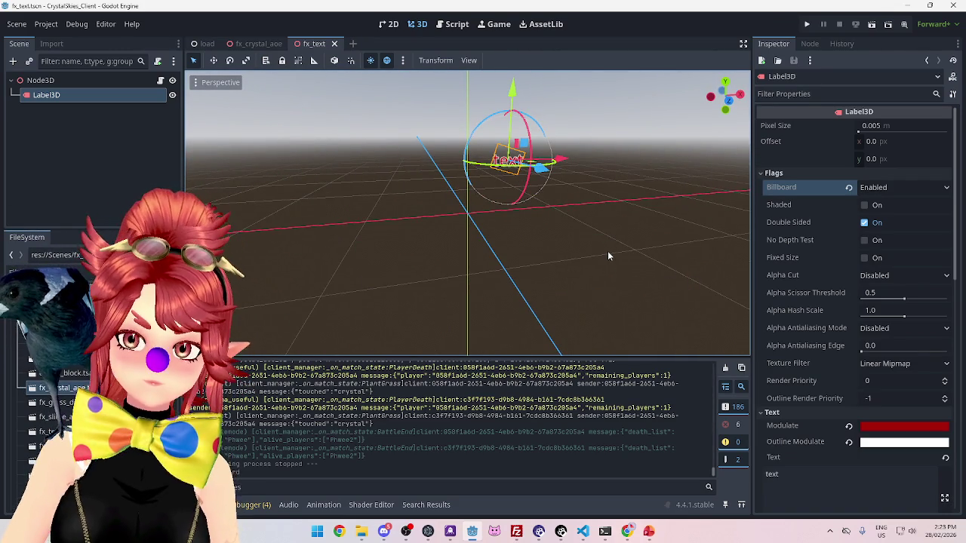
pyautogui.moveTo(603, 255)
pyautogui.mouseDown()
pyautogui.moveTo(468, 276)
pyautogui.moveTo(581, 261)
pyautogui.mouseUp()
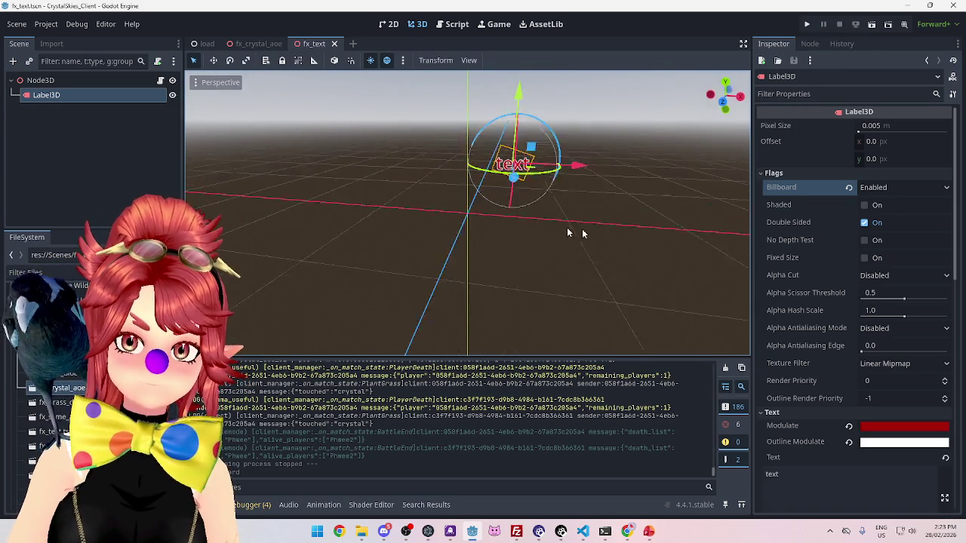
pyautogui.moveTo(581, 231); pyautogui.dragTo(449, 224)
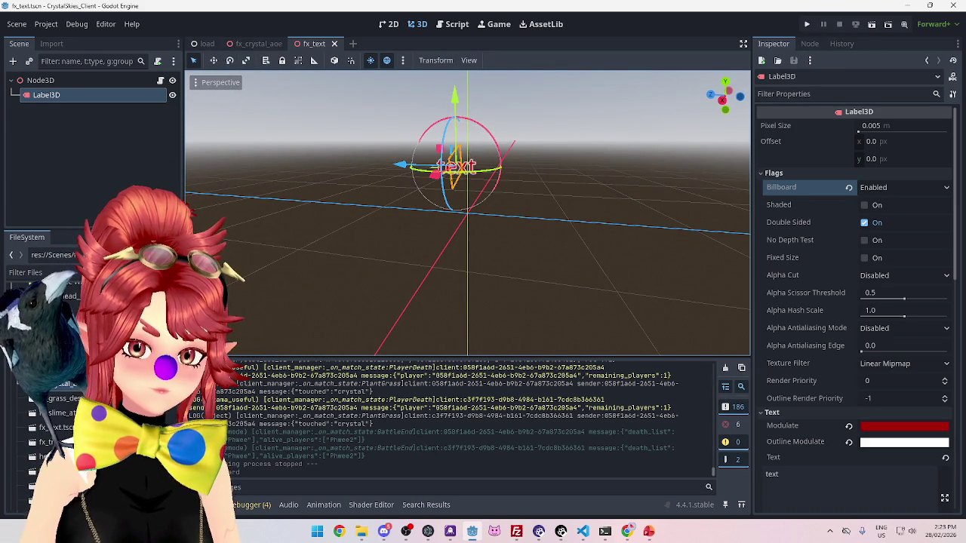
pyautogui.doubleClick(56, 410)
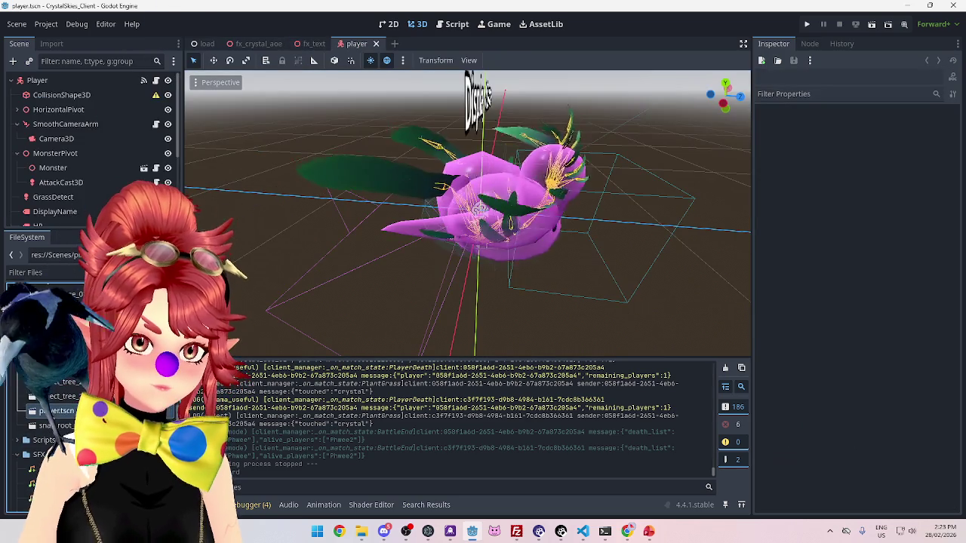
# Set the DisplayName label's Billboard flag to Enabled and save the player scene
pyautogui.scroll(-10, 484, 282)
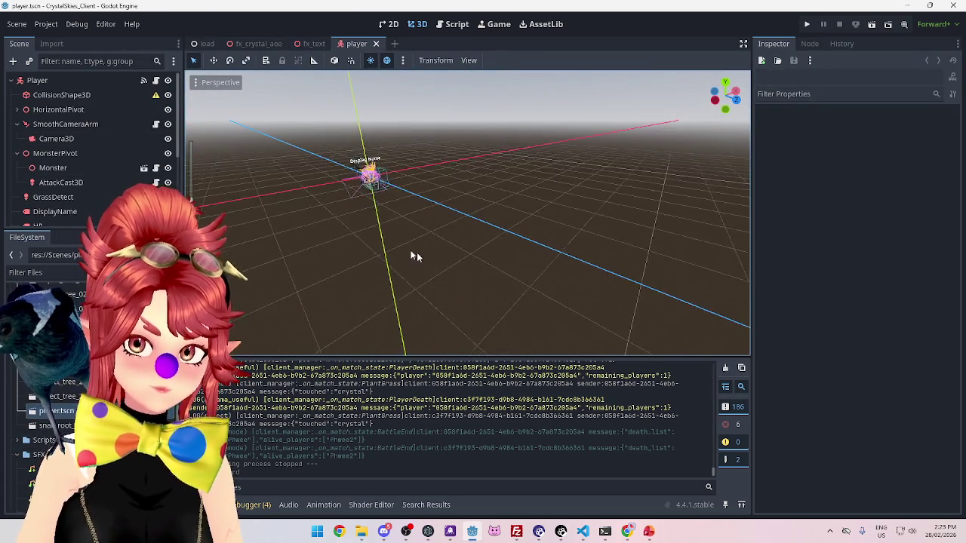
pyautogui.scroll(5, 439, 258)
pyautogui.click(431, 161)
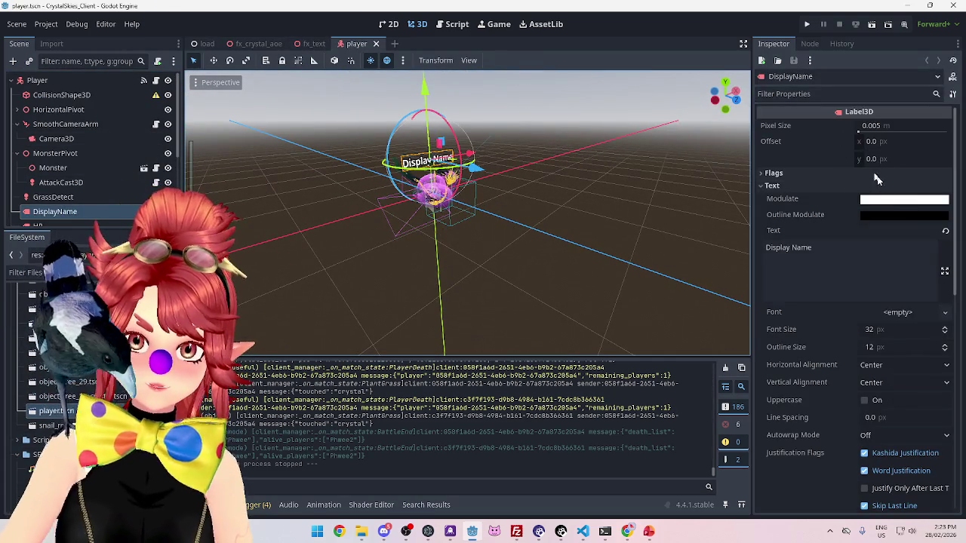
pyautogui.click(774, 173)
pyautogui.click(886, 187)
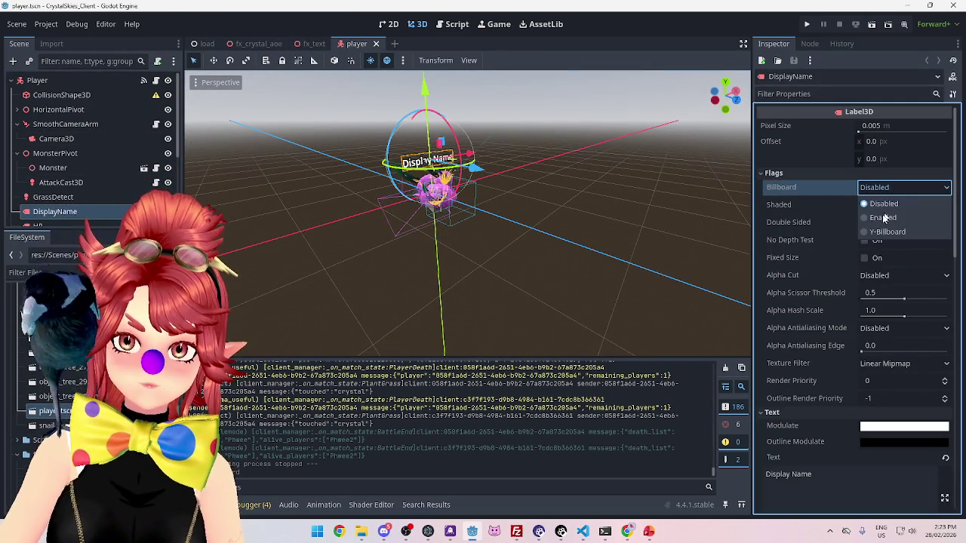
pyautogui.click(885, 217)
pyautogui.moveTo(582, 230)
pyautogui.mouseDown()
pyautogui.moveTo(485, 249)
pyautogui.moveTo(657, 255)
pyautogui.moveTo(608, 248)
pyautogui.moveTo(580, 274)
pyautogui.moveTo(533, 283)
pyautogui.mouseUp()
pyautogui.scroll(5, 581, 274)
pyautogui.scroll(-5, 534, 278)
pyautogui.hotkey('ctrl', 's')
pyautogui.hotkey('ctrl', 's')
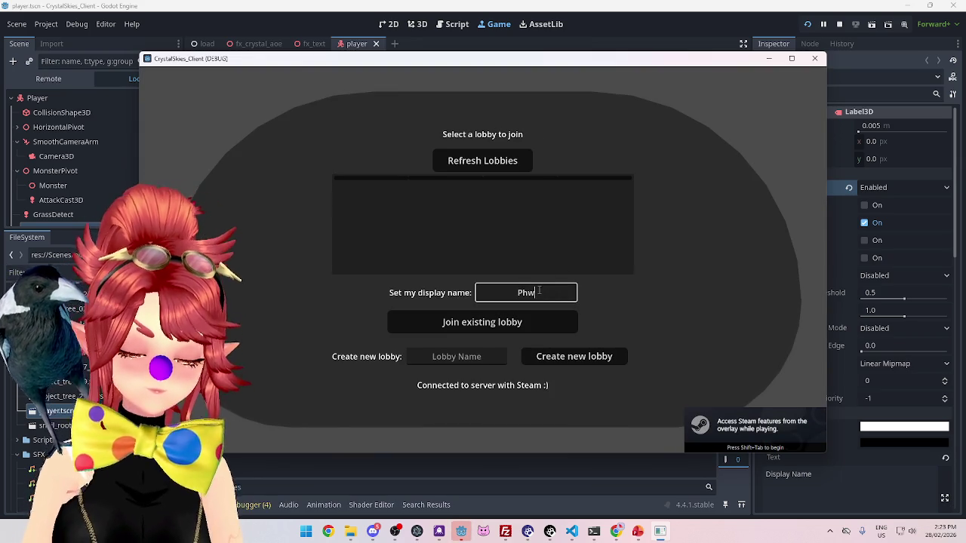
# Create a multiplayer lobby in one client and join it from the other game instance
pyautogui.click(577, 361)
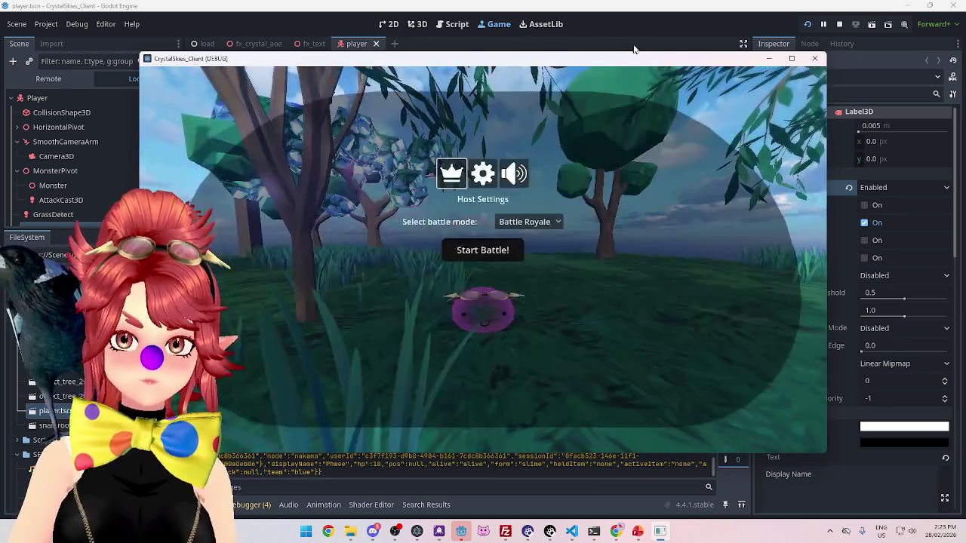
pyautogui.click(631, 46)
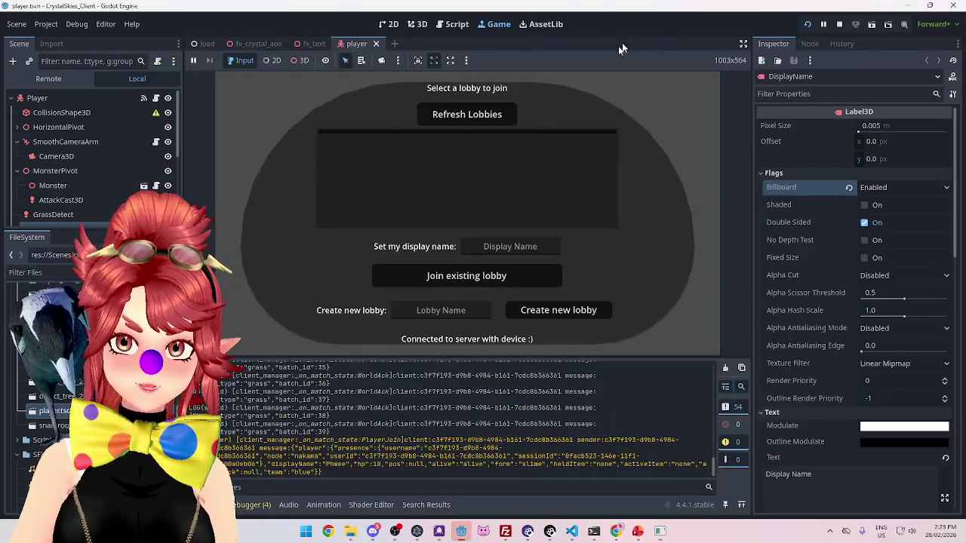
pyautogui.click(487, 117)
pyautogui.click(480, 152)
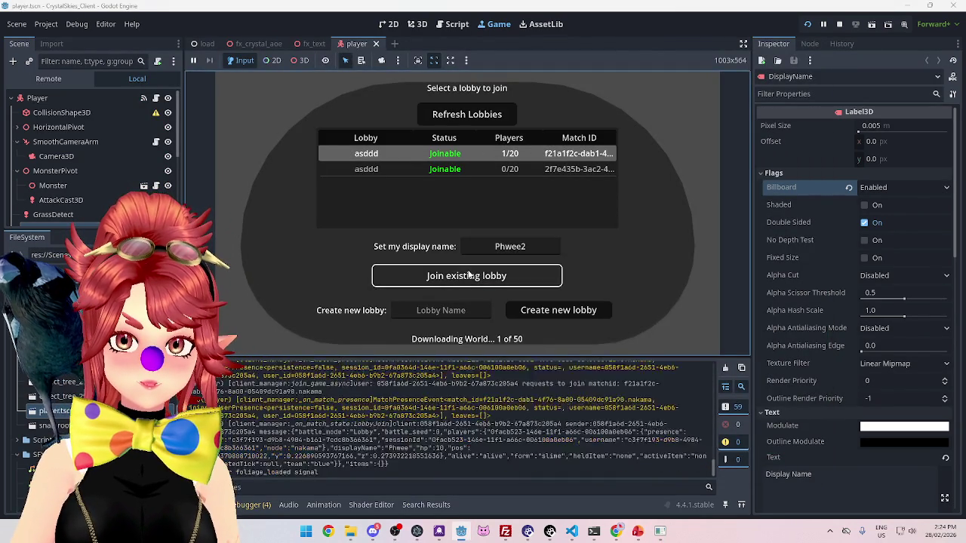
# Walk toward and attack the other player, then start the battle from Host Settings
pyautogui.press('w')
pyautogui.press('w')
pyautogui.press('w')
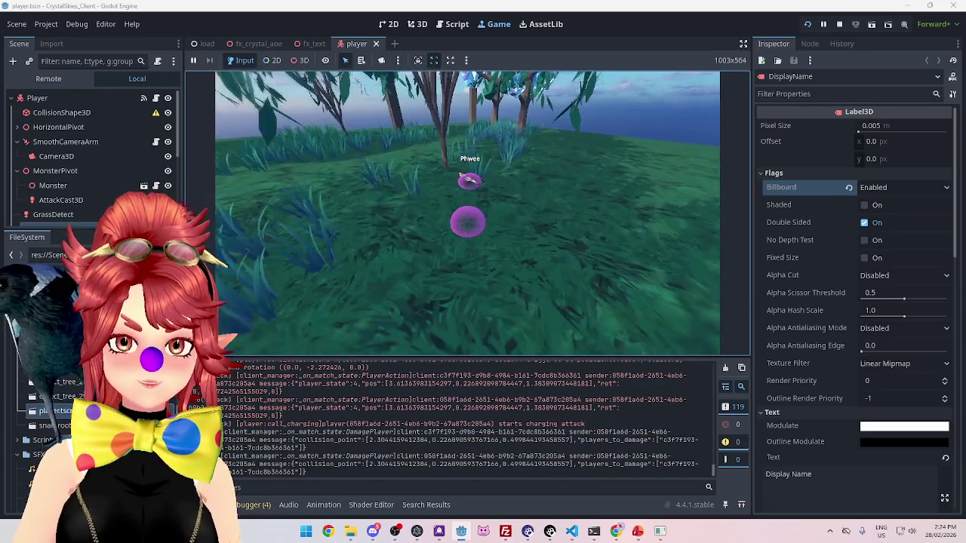
pyautogui.press('space')
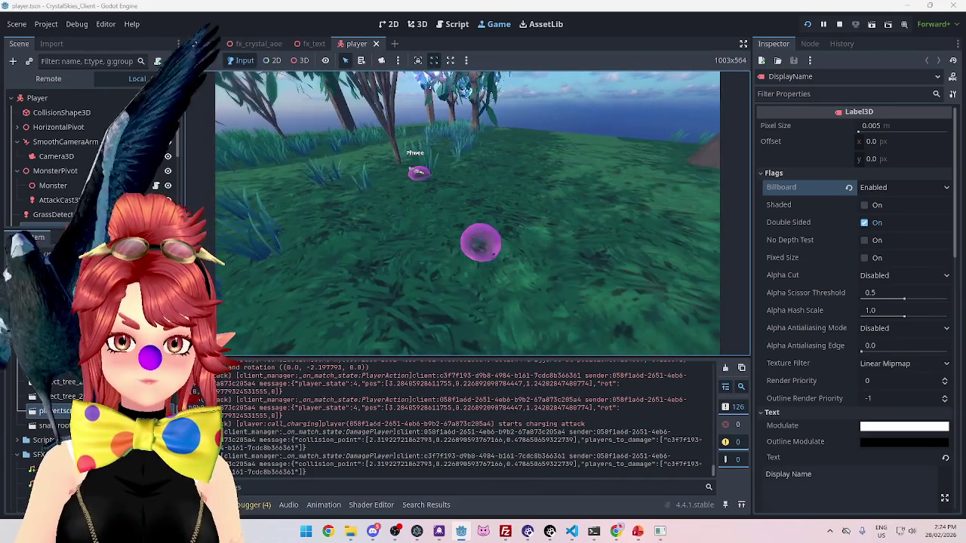
pyautogui.press('Escape')
pyautogui.press('Escape')
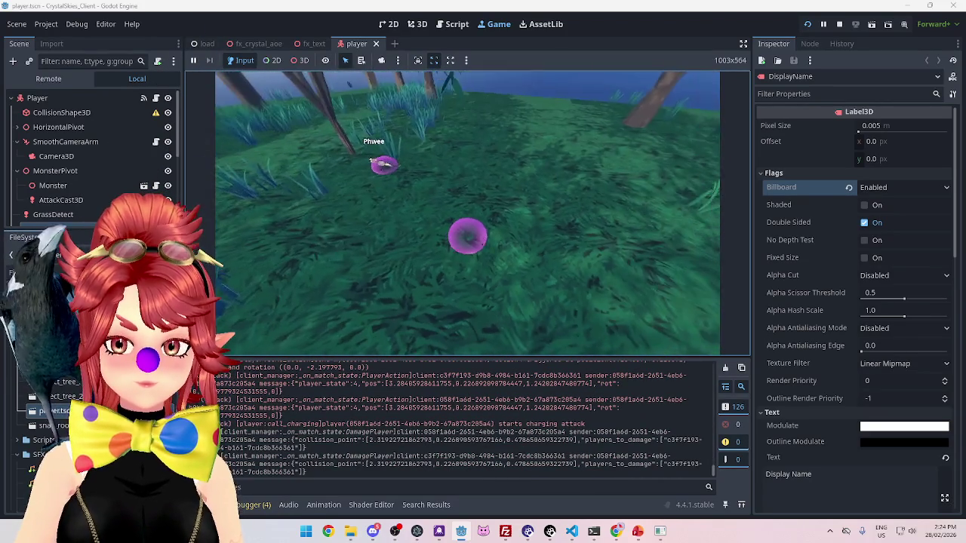
pyautogui.press('Escape')
pyautogui.press('Escape')
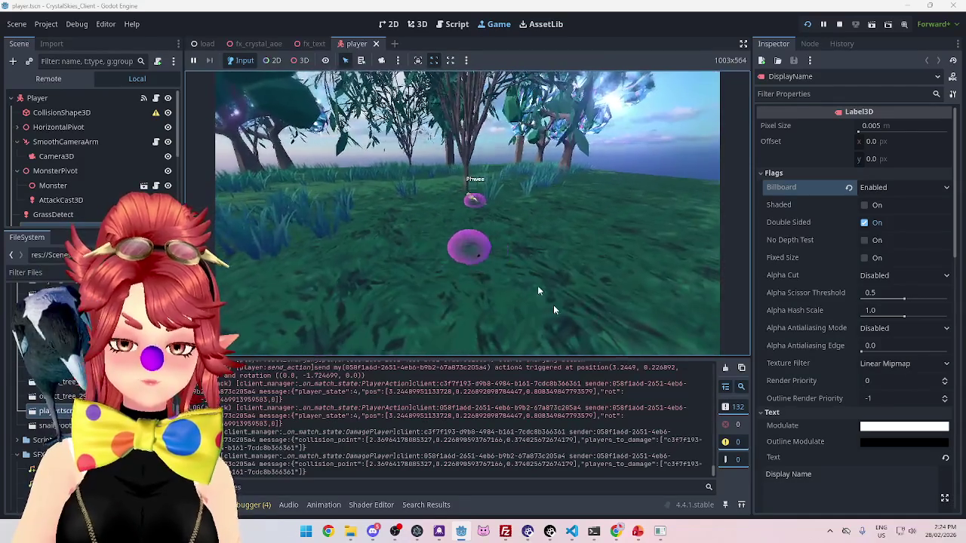
pyautogui.press('Escape')
pyautogui.click(482, 249)
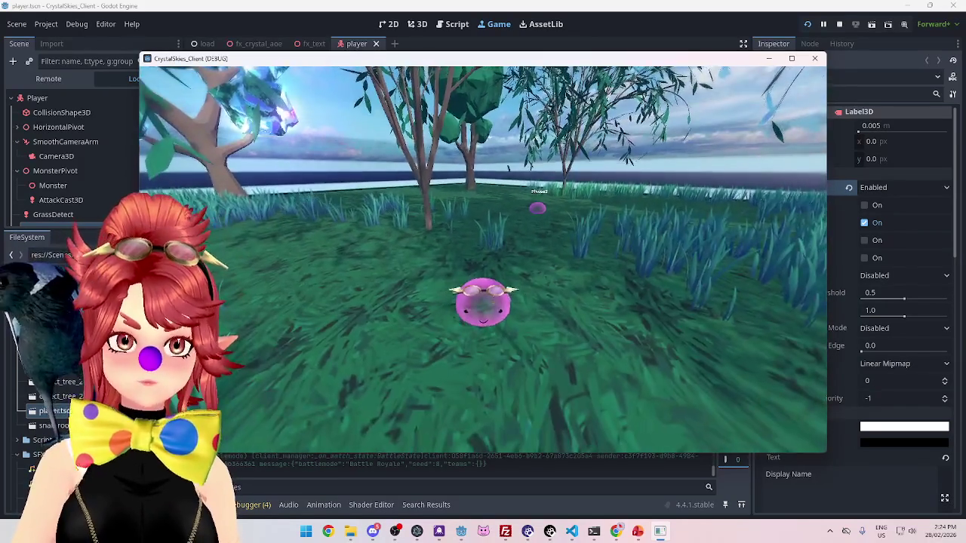
# Walk into the crystal burst to trigger the OW! label, then stop the game
pyautogui.press('a')
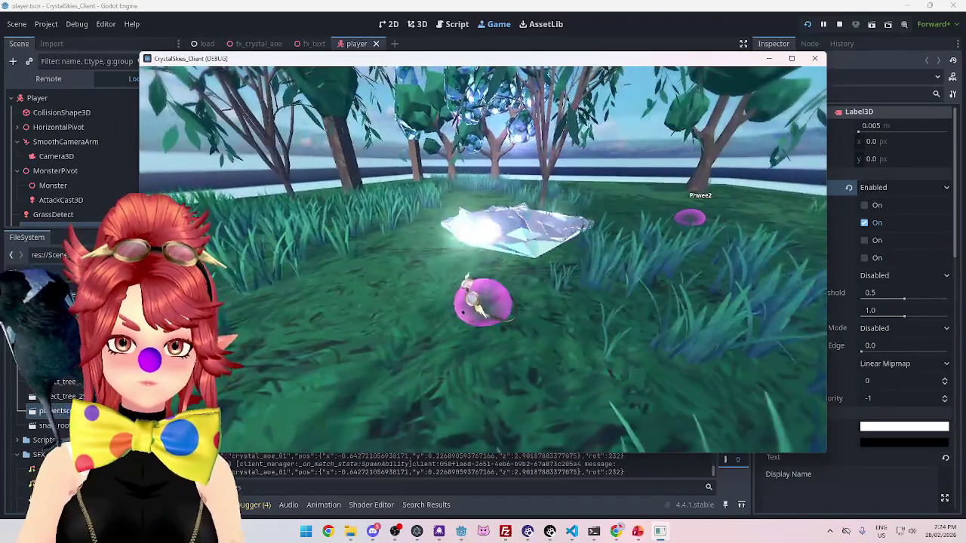
pyautogui.press('d')
pyautogui.press('a')
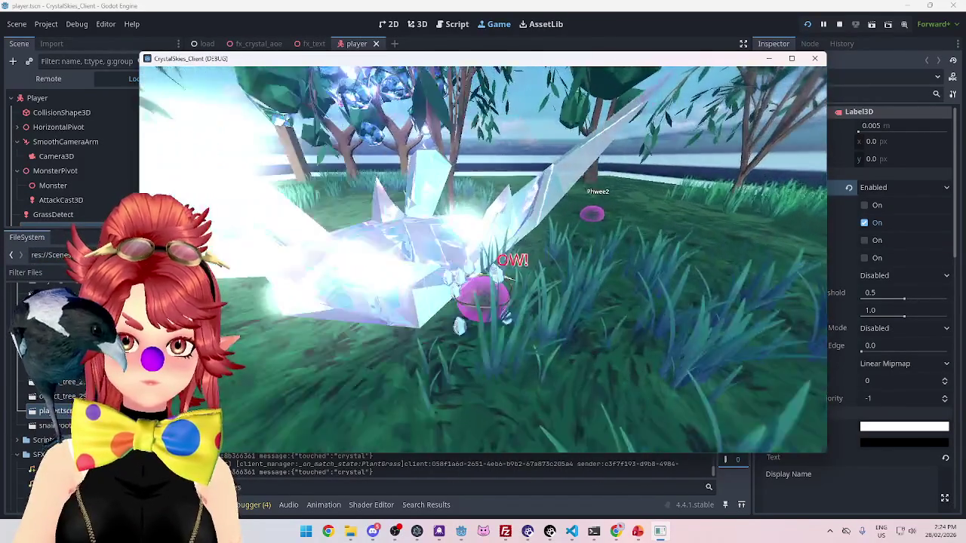
pyautogui.press('w')
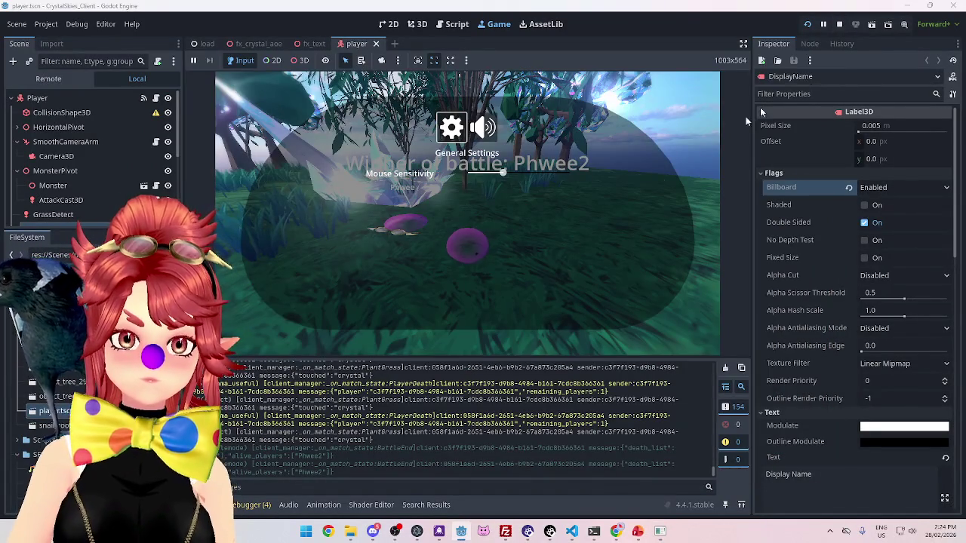
pyautogui.click(839, 23)
# In the fx_text scene, set the Label3D text colour to pure white
pyautogui.click(314, 44)
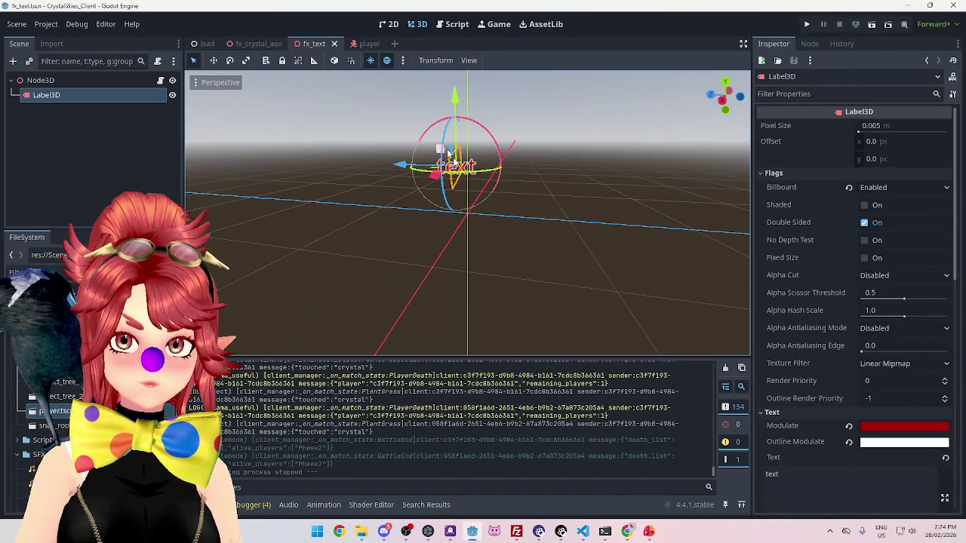
pyautogui.click(881, 447)
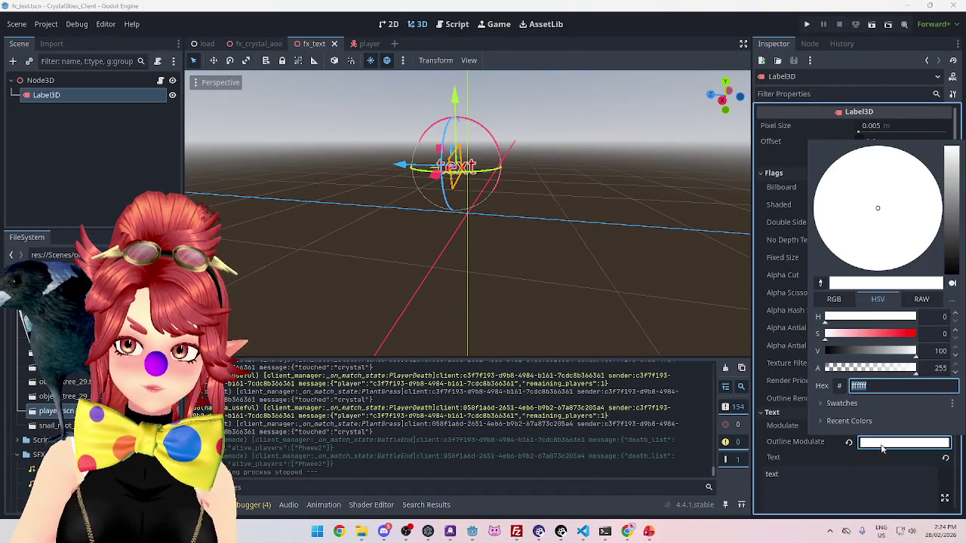
pyautogui.click(881, 448)
pyautogui.click(886, 427)
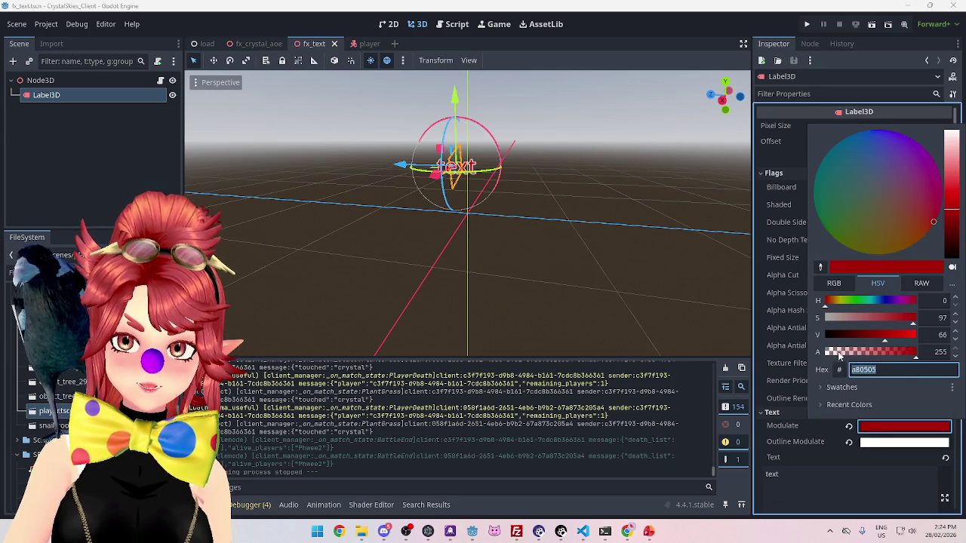
pyautogui.moveTo(869, 320); pyautogui.dragTo(800, 315)
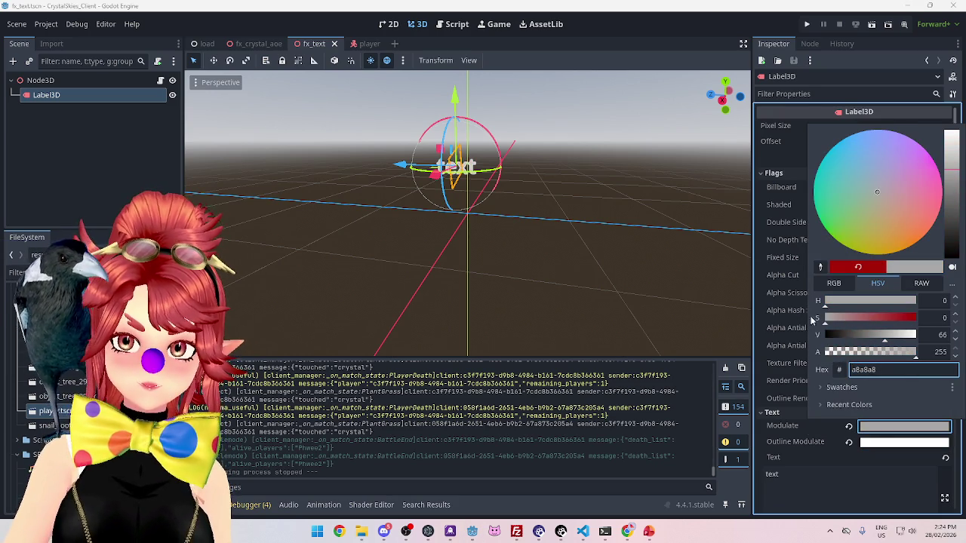
pyautogui.moveTo(879, 336); pyautogui.dragTo(927, 336)
pyautogui.click(891, 445)
# Set the label's outline colour to a dark red
pyautogui.click(890, 445)
pyautogui.click(519, 216)
pyautogui.click(898, 443)
pyautogui.moveTo(884, 351)
pyautogui.mouseDown()
pyautogui.moveTo(864, 349)
pyautogui.moveTo(877, 356)
pyautogui.mouseUp()
pyautogui.click(778, 364)
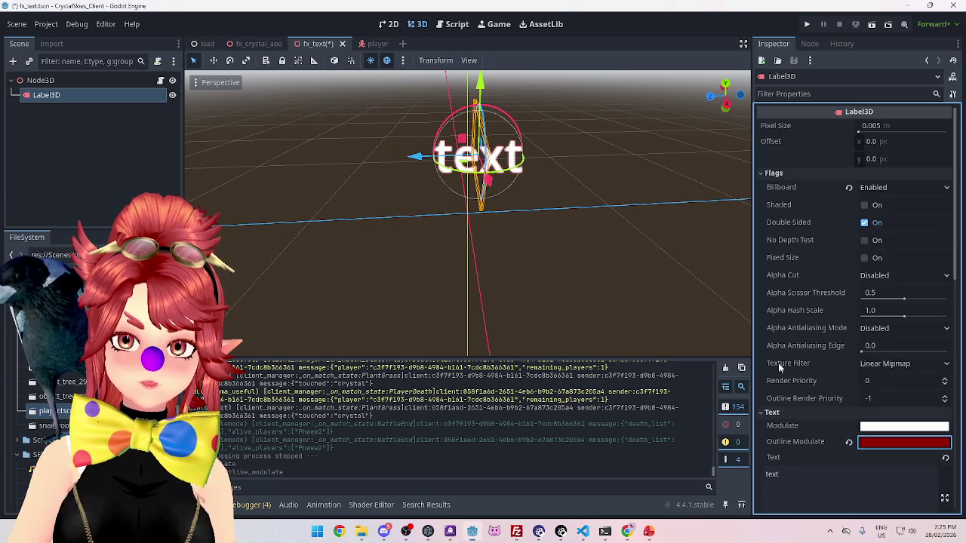
# Set the label's outline size to 12, after trying 4 and 5
pyautogui.scroll(-5, 868, 345)
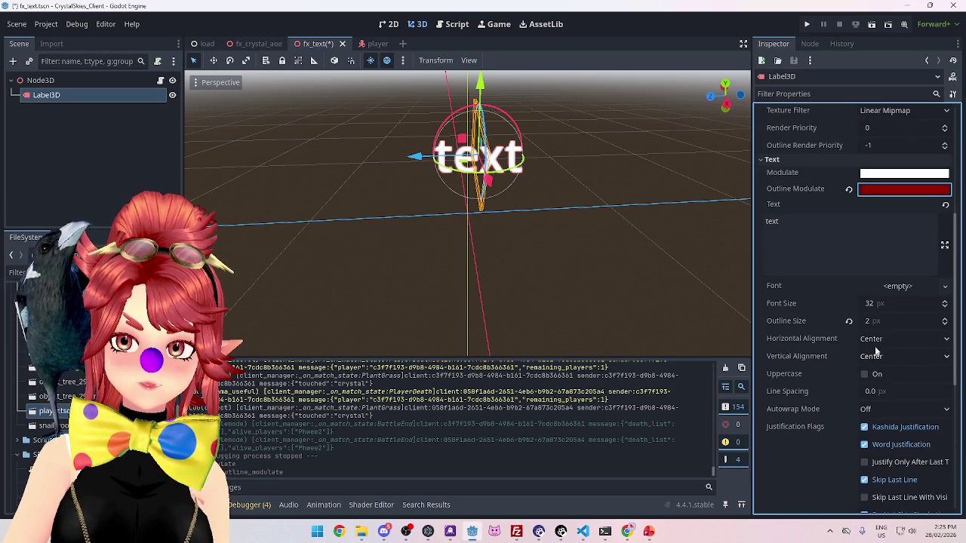
pyautogui.click(876, 321)
pyautogui.write('4')
pyautogui.press('Return')
pyautogui.click(877, 322)
pyautogui.write('5')
pyautogui.press('Return')
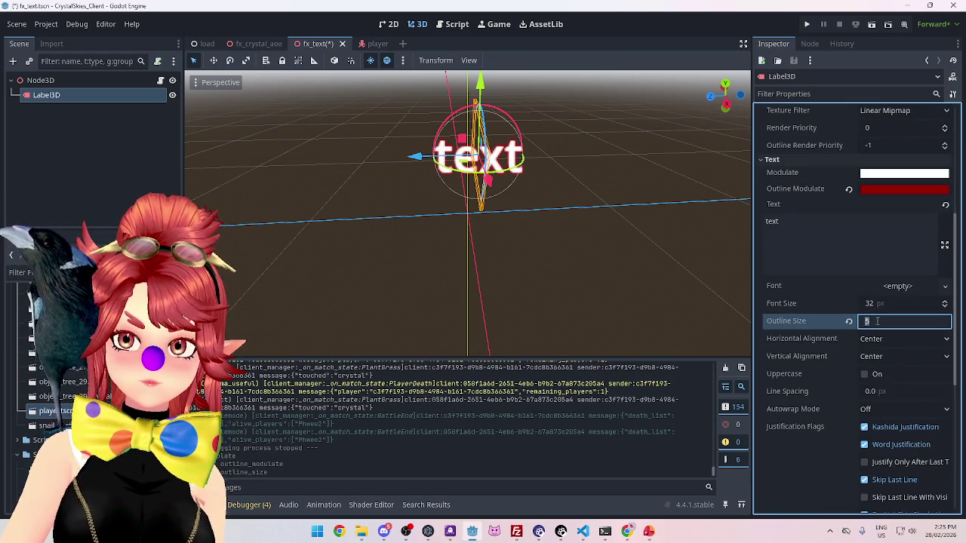
pyautogui.moveTo(528, 249)
pyautogui.mouseDown()
pyautogui.moveTo(548, 207)
pyautogui.moveTo(500, 239)
pyautogui.moveTo(510, 230)
pyautogui.mouseUp()
pyautogui.click(892, 322)
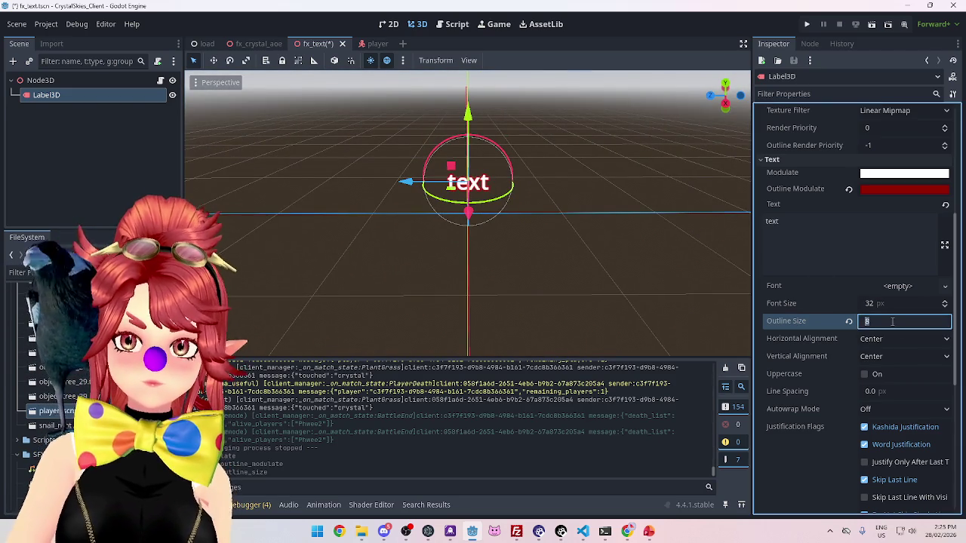
pyautogui.write('12')
pyautogui.press('Return')
# Save the fx_text scene
pyautogui.moveTo(528, 257)
pyautogui.mouseDown()
pyautogui.moveTo(576, 276)
pyautogui.moveTo(490, 266)
pyautogui.mouseUp()
pyautogui.hotkey('ctrl', 's')
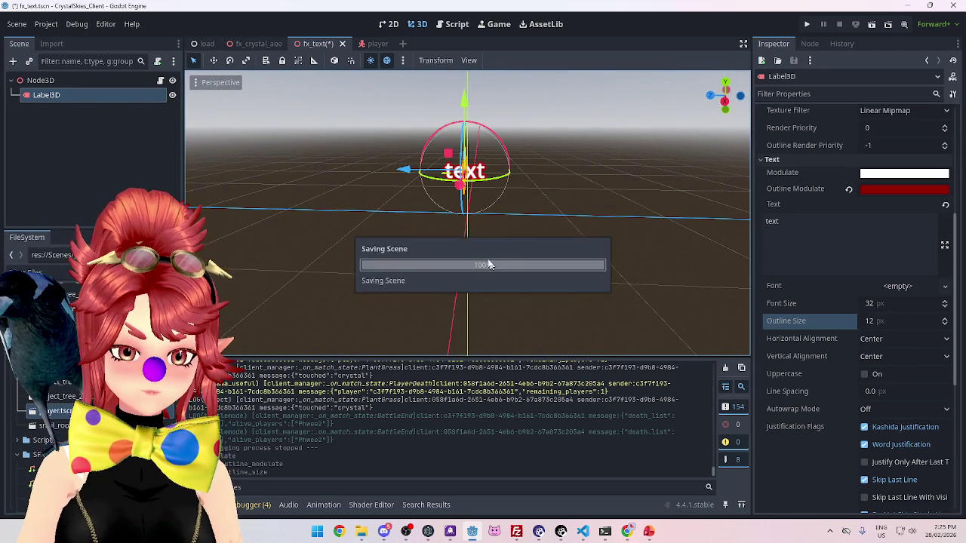
pyautogui.moveTo(603, 209); pyautogui.dragTo(721, 124)
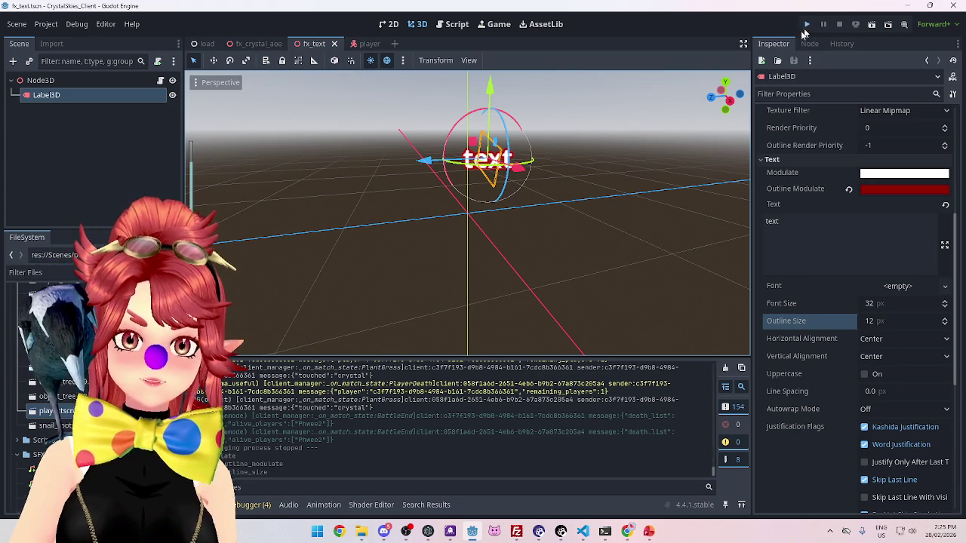
# Run the project and create a lobby named 'asddd' from the first client
pyautogui.click(808, 26)
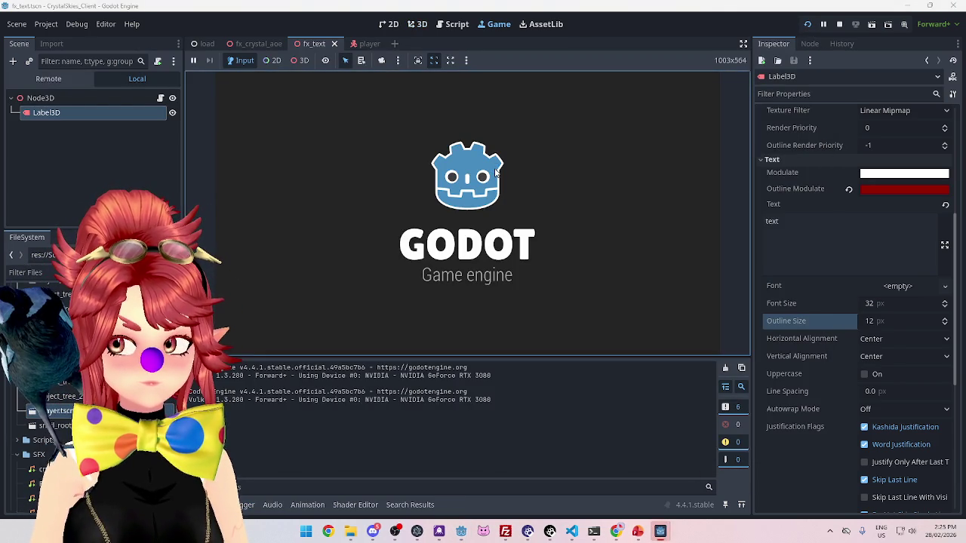
pyautogui.click(509, 246)
pyautogui.write('e')
pyautogui.click(441, 310)
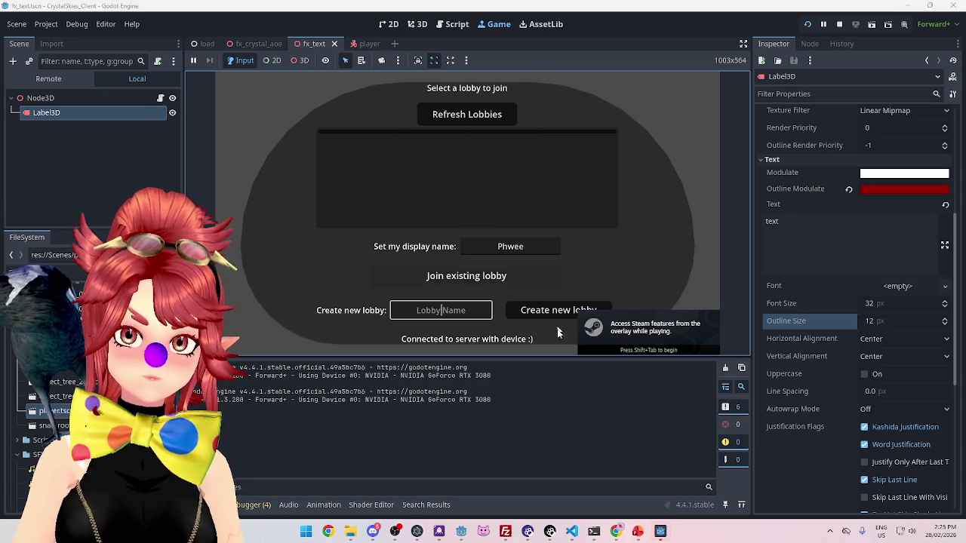
pyautogui.write('asddd')
pyautogui.click(554, 312)
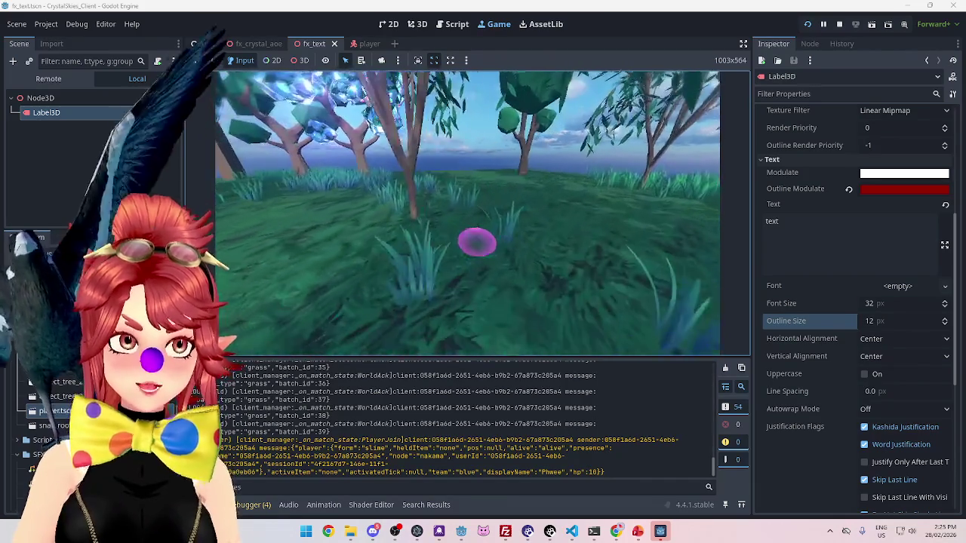
# Create lobby 'asddd' from the second client, then restart the game with F5
pyautogui.click(660, 531)
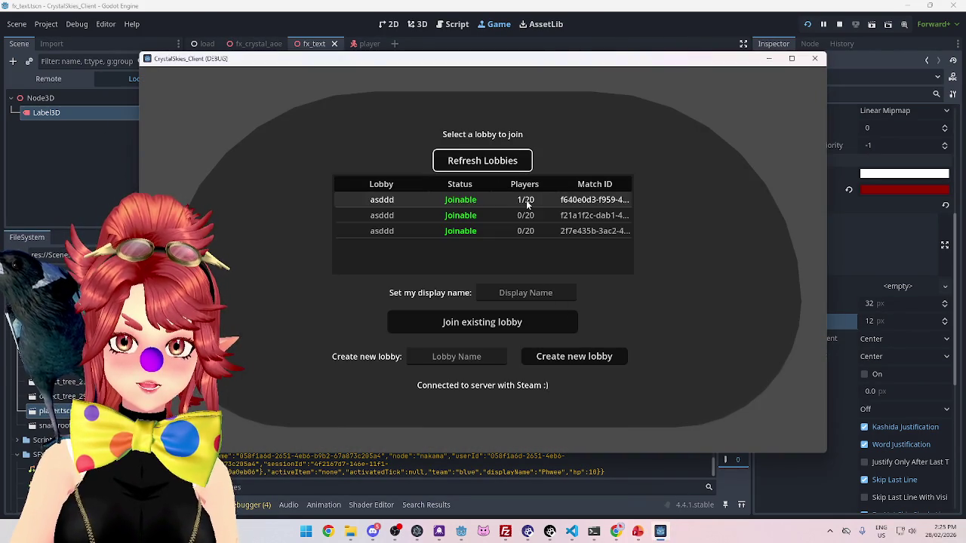
pyautogui.click(533, 293)
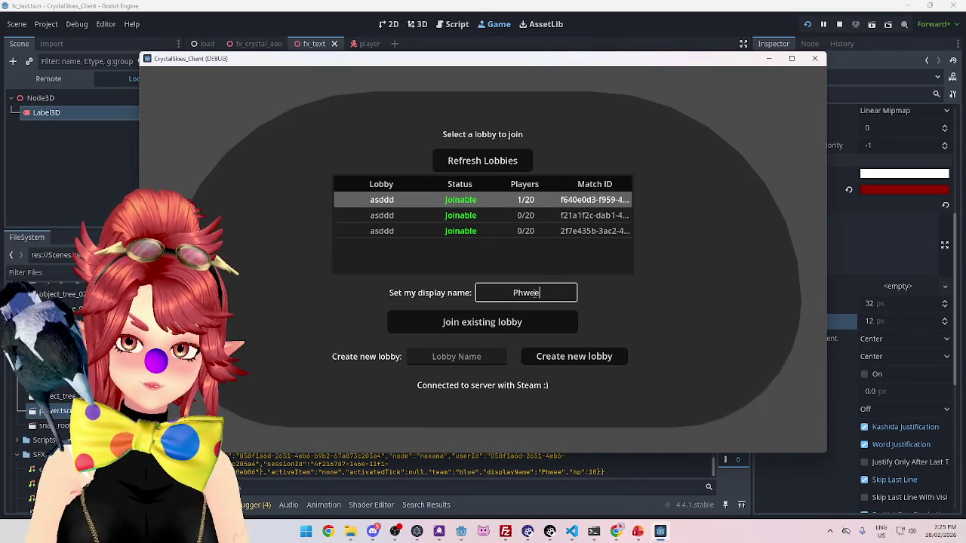
pyautogui.click(456, 356)
pyautogui.write('asddd')
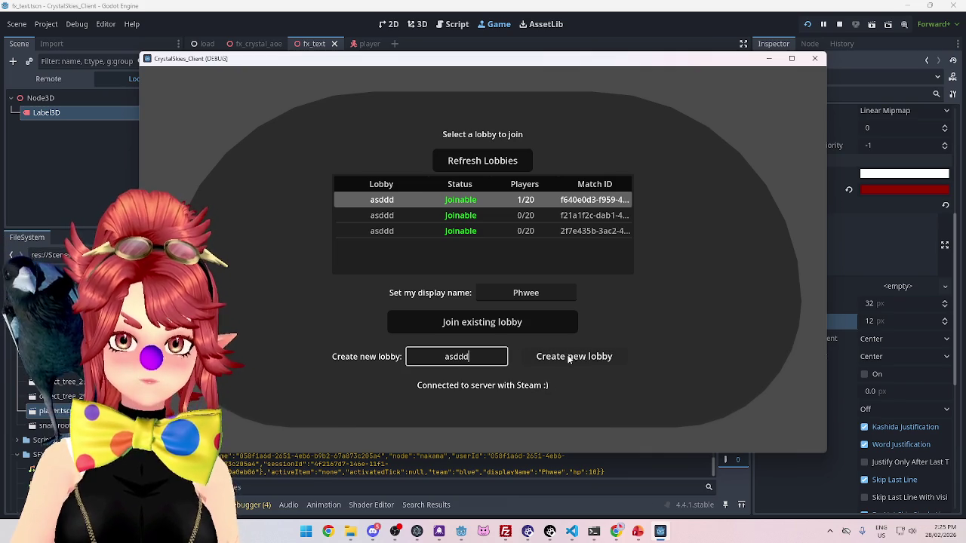
pyautogui.click(568, 359)
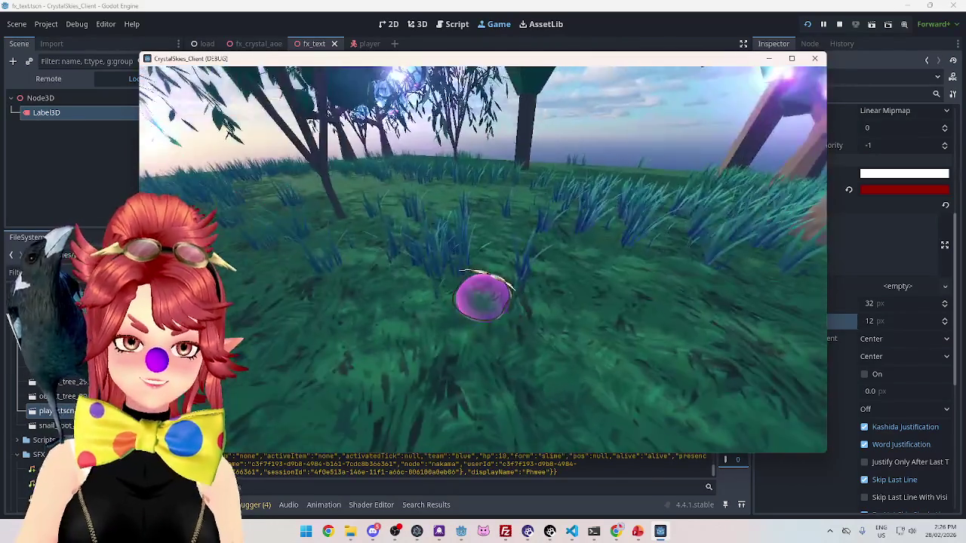
pyautogui.press('Escape')
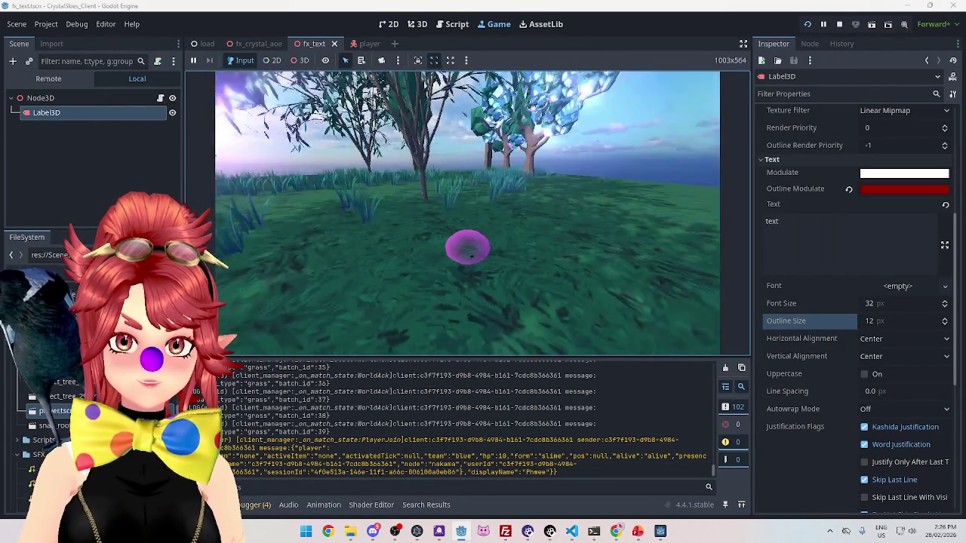
pyautogui.press('F5')
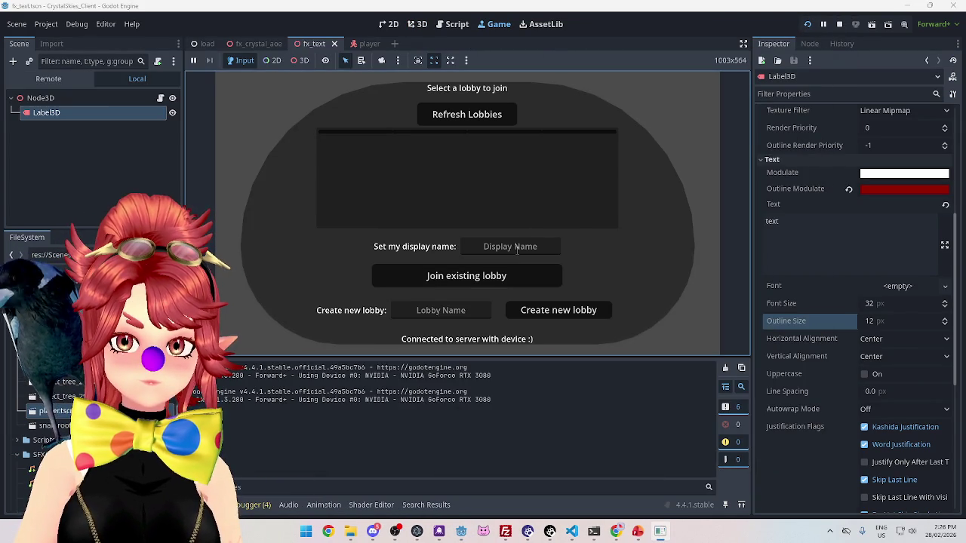
# Enter a display name and create the 'asddd' lobby in the game client
pyautogui.write('Phwee')
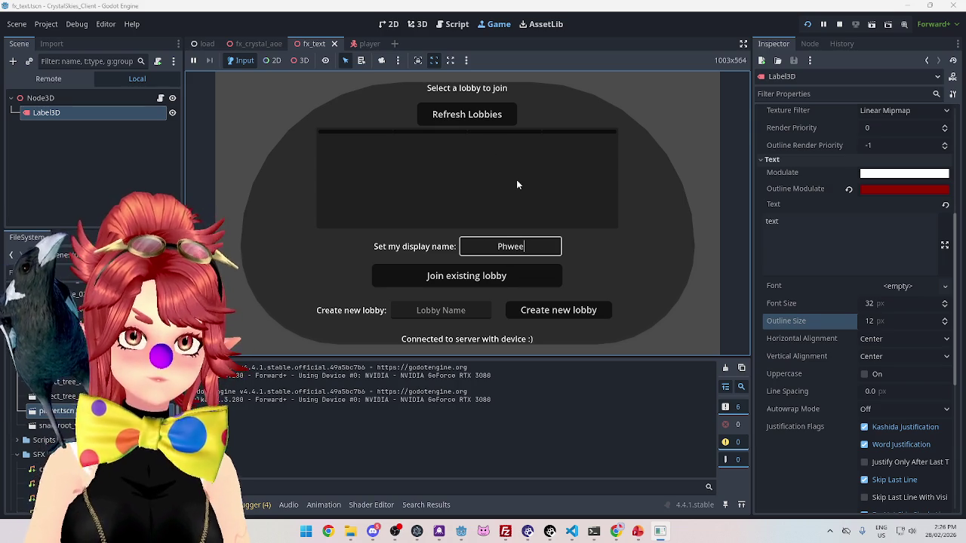
pyautogui.press('Tab')
pyautogui.press('Tab')
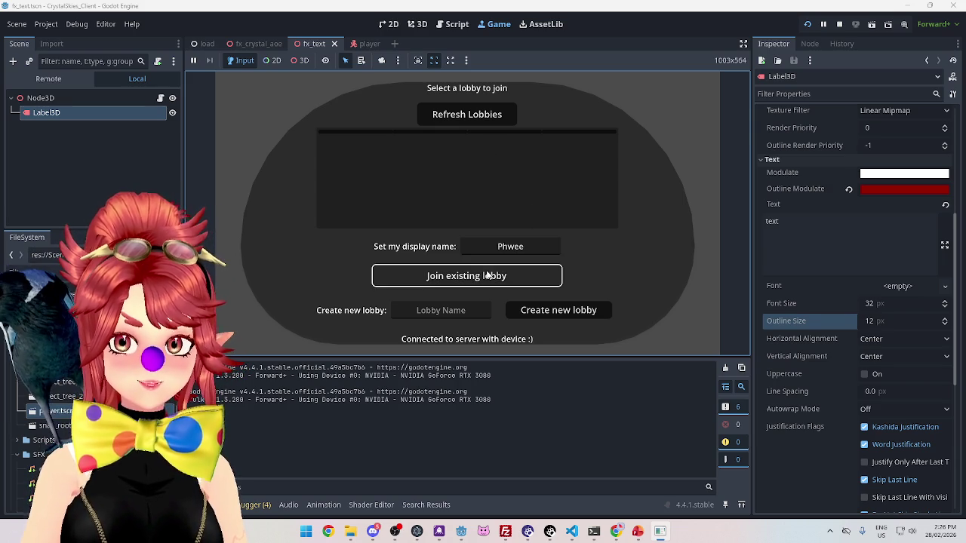
pyautogui.write('asddd')
pyautogui.click(562, 310)
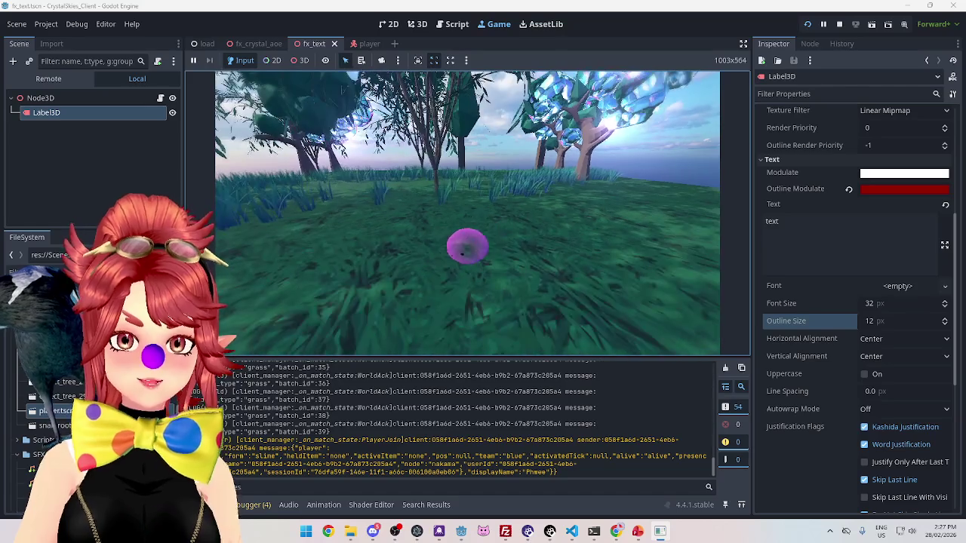
# Open the in-game host settings, bring up the second client, then switch to the browser
pyautogui.press('Escape')
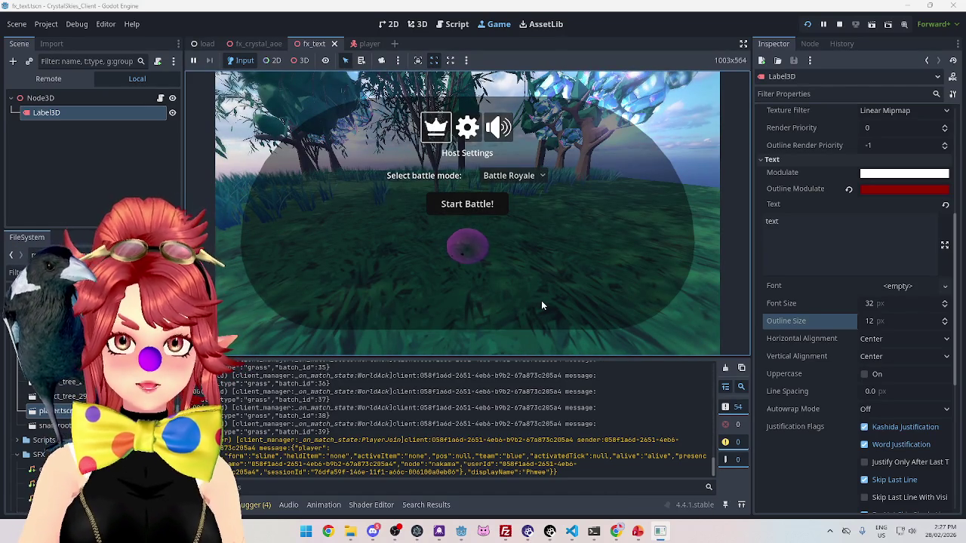
pyautogui.click(660, 534)
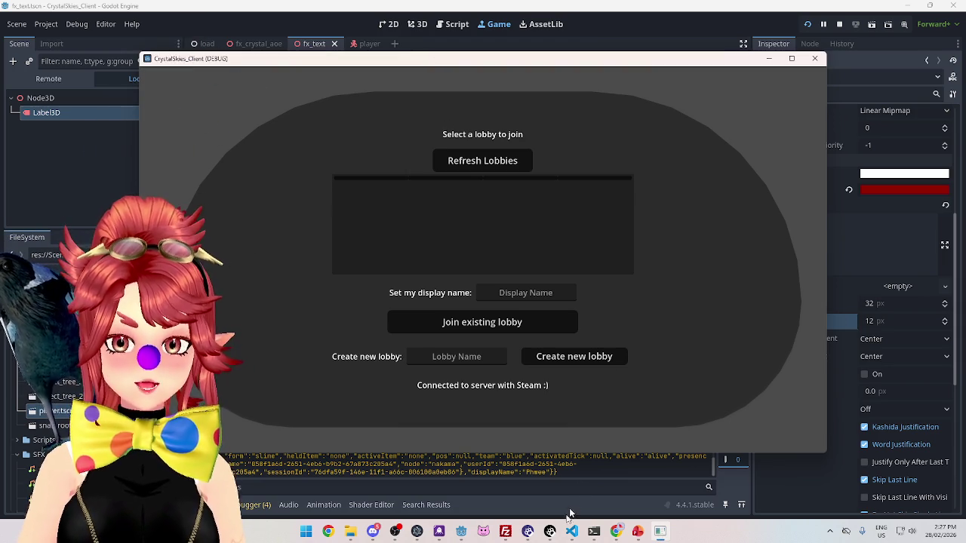
pyautogui.click(609, 531)
# Search Google Images for 'orbi mesh' in a new tab
pyautogui.click(266, 10)
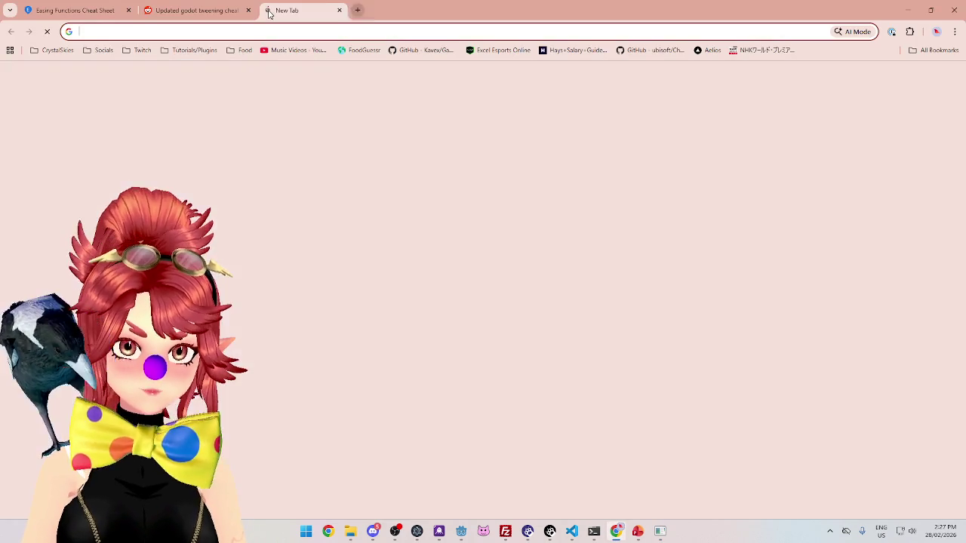
pyautogui.write('orbi mesh network')
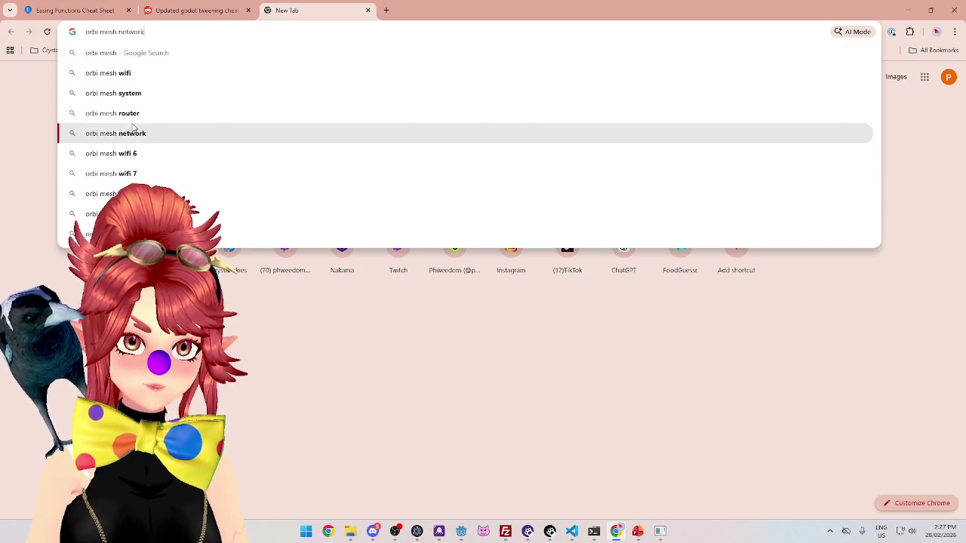
pyautogui.click(132, 132)
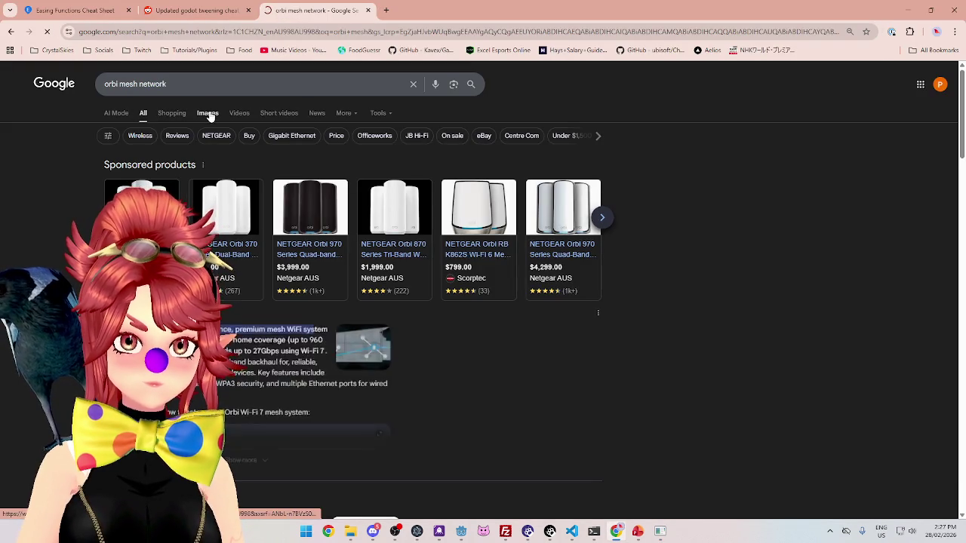
pyautogui.click(208, 113)
# Preview the Netgear RBK352 image, then return to the game and refresh the lobby list
pyautogui.click(341, 369)
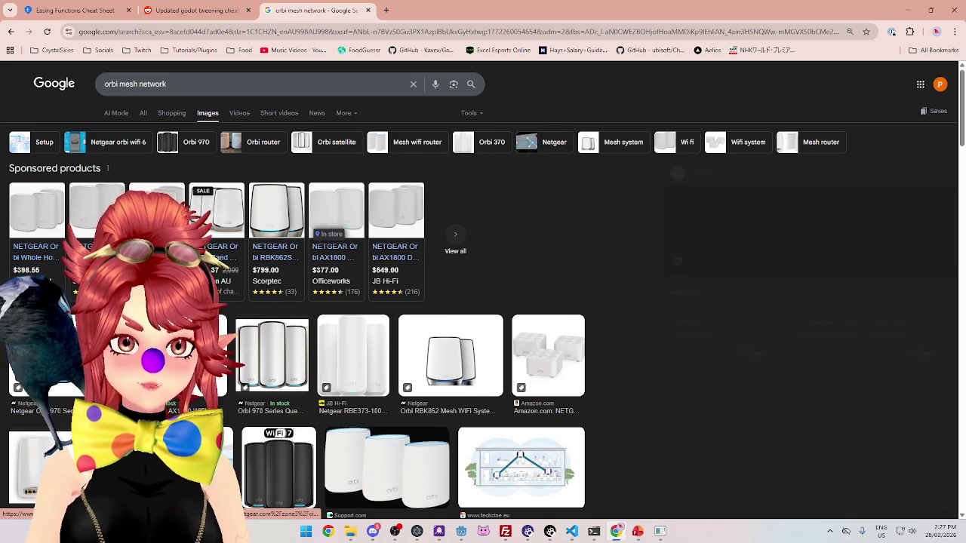
pyautogui.scroll(2, 765, 289)
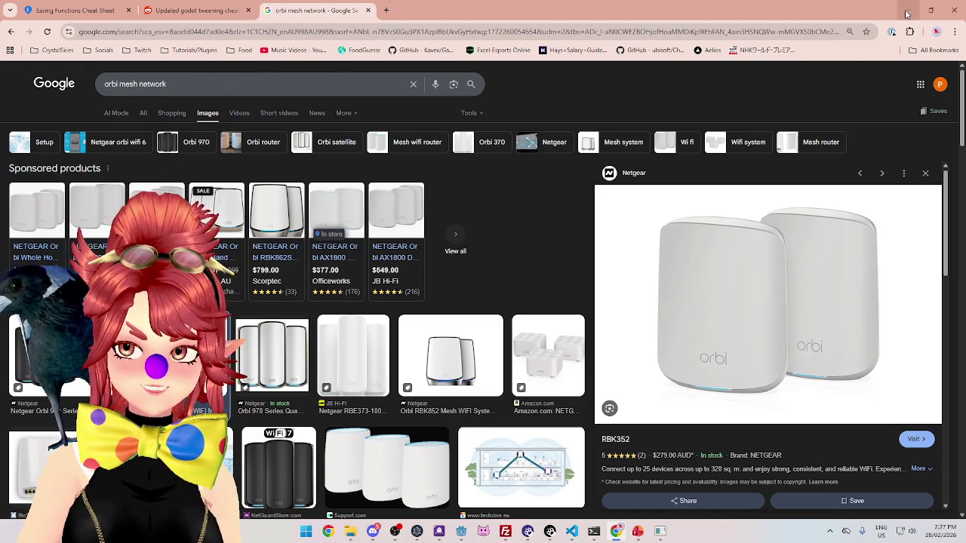
pyautogui.hotkey('alt', 'Tab')
pyautogui.click(513, 163)
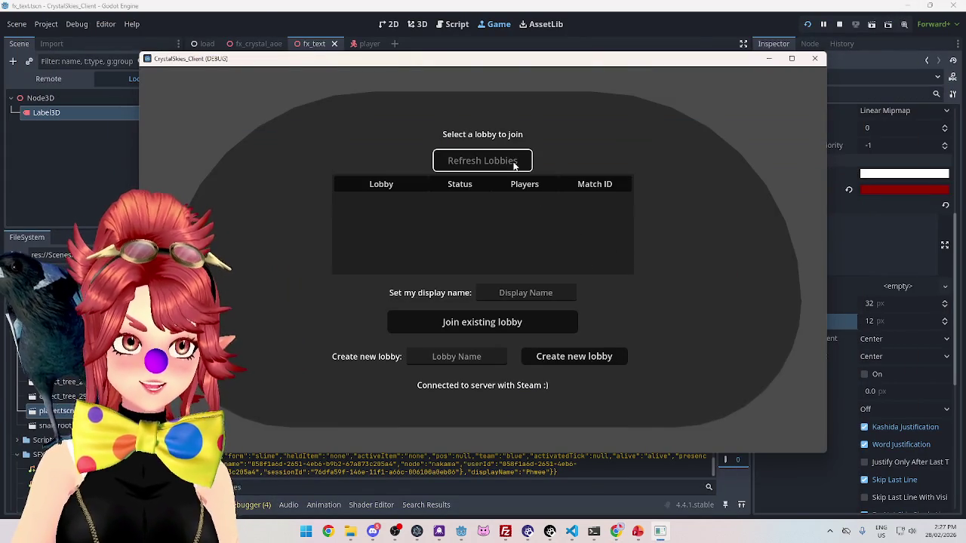
# Select the first 'asddd' lobby and join it under a display name
pyautogui.click(510, 200)
pyautogui.click(520, 294)
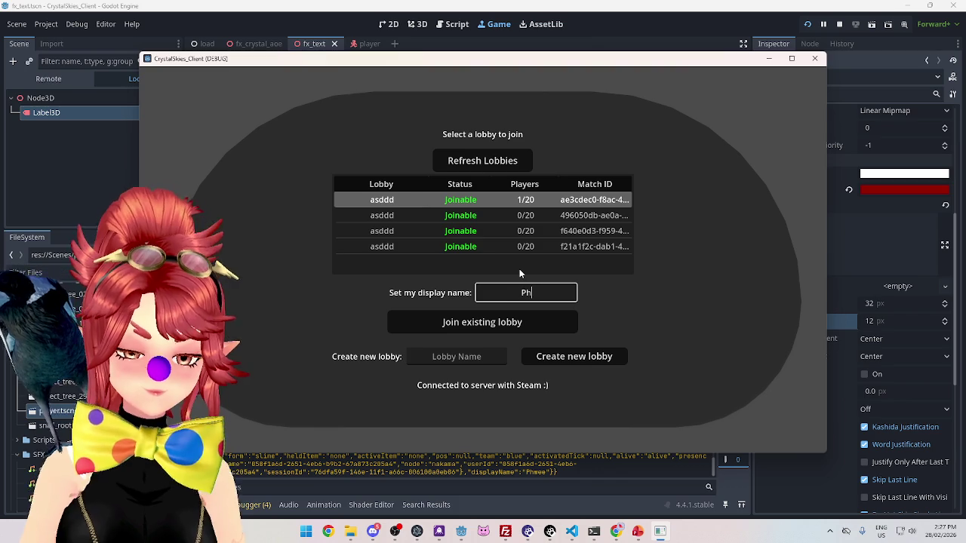
pyautogui.write('hwee')
pyautogui.click(483, 322)
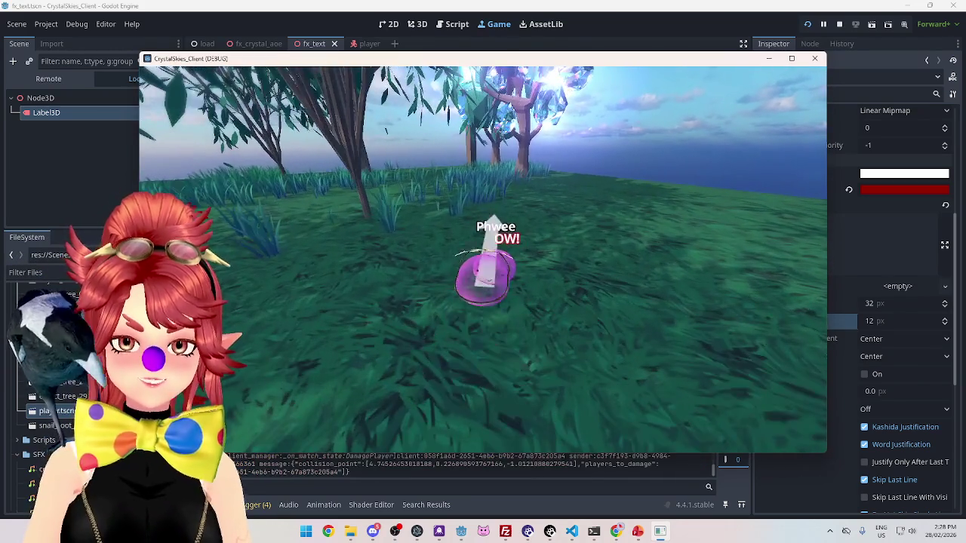
# Walk up to the other player and attack until OW! appears, then stop the game
pyautogui.press('w')
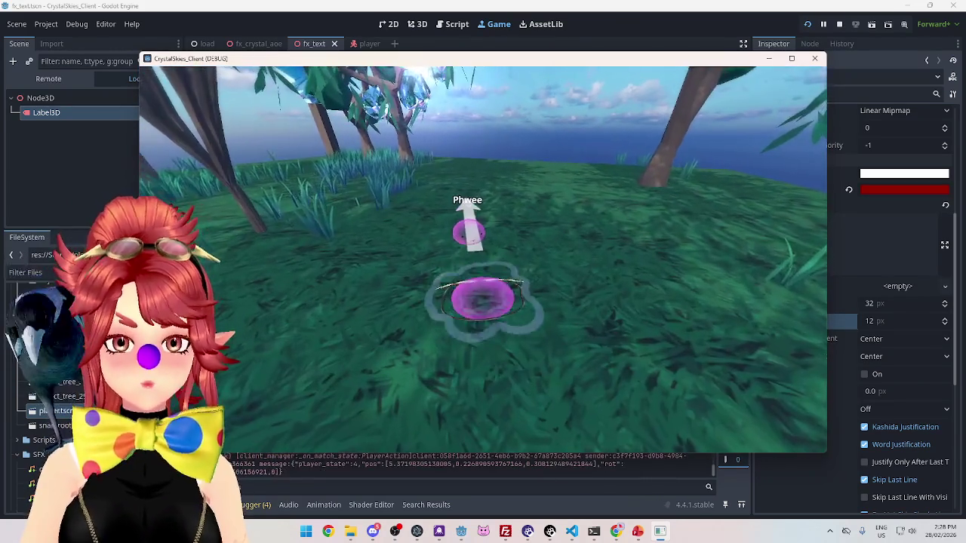
pyautogui.press('w')
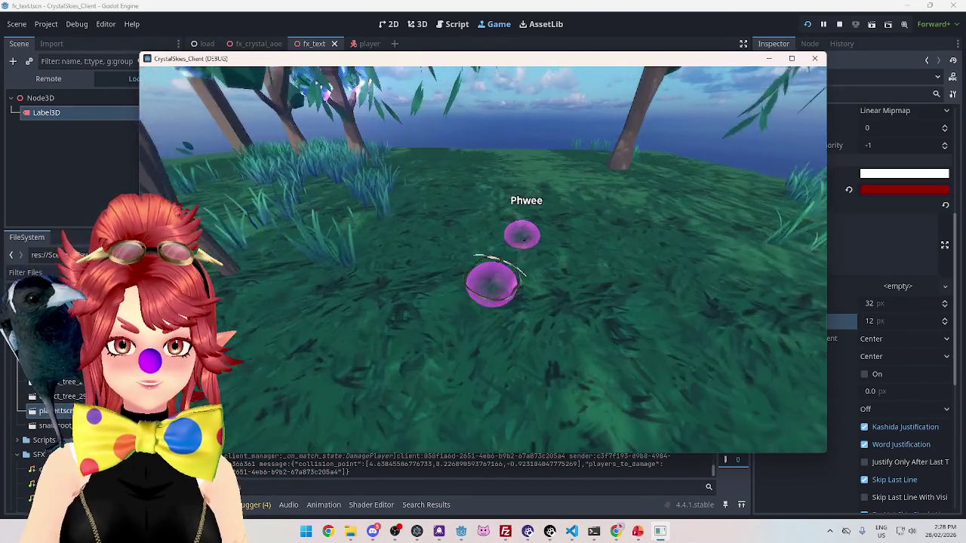
pyautogui.press('w')
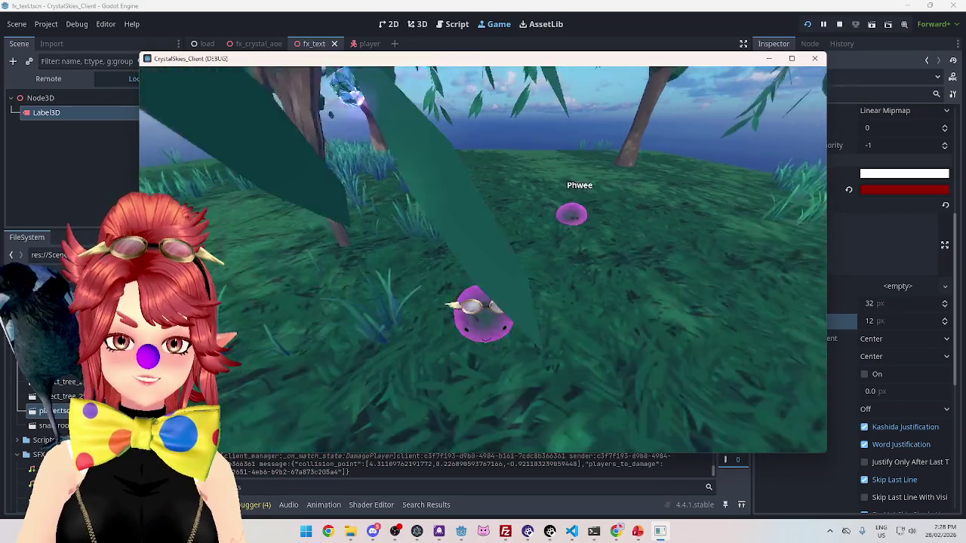
pyautogui.press('w')
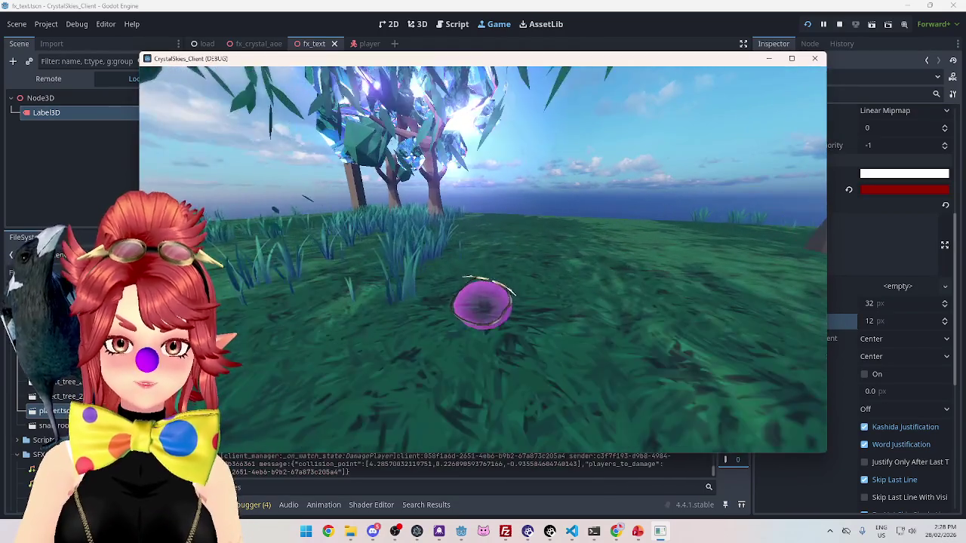
pyautogui.press('w')
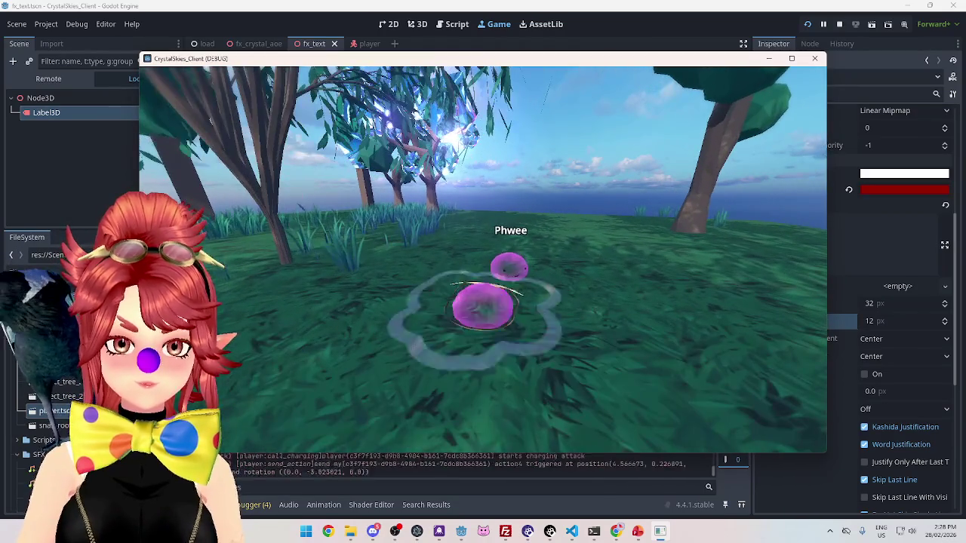
pyautogui.press('s')
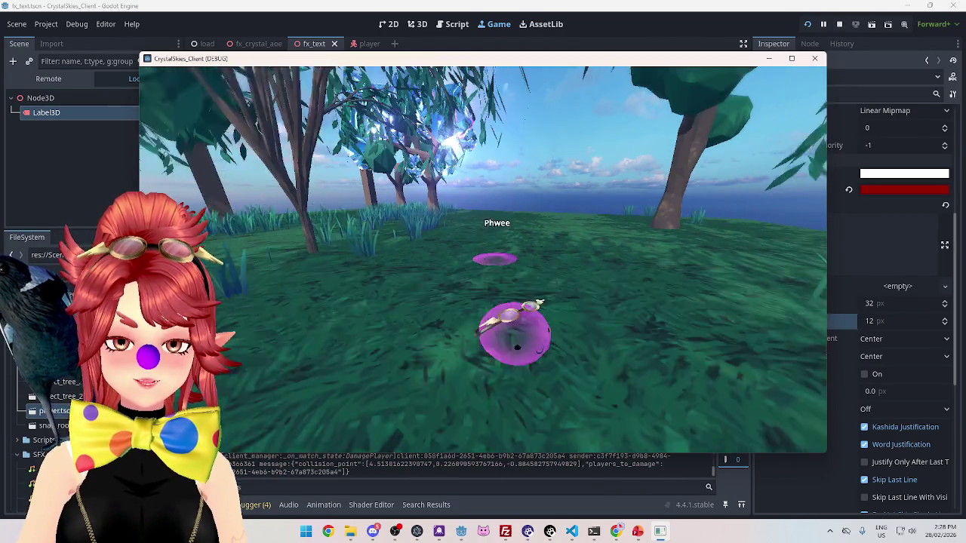
pyautogui.press('Escape')
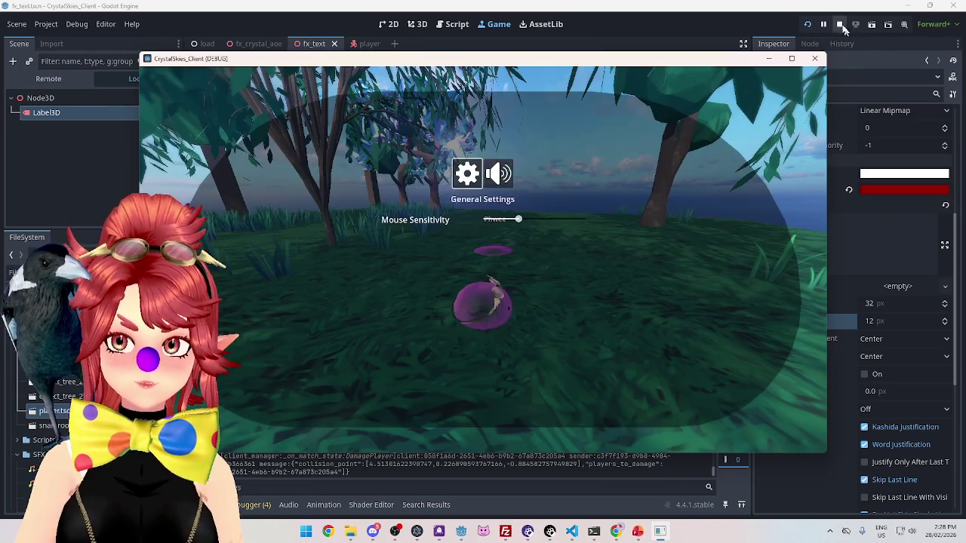
pyautogui.click(839, 24)
# In fx_text.gd, tween 'position' instead of 'global_position', save, and rerun the project
pyautogui.click(456, 25)
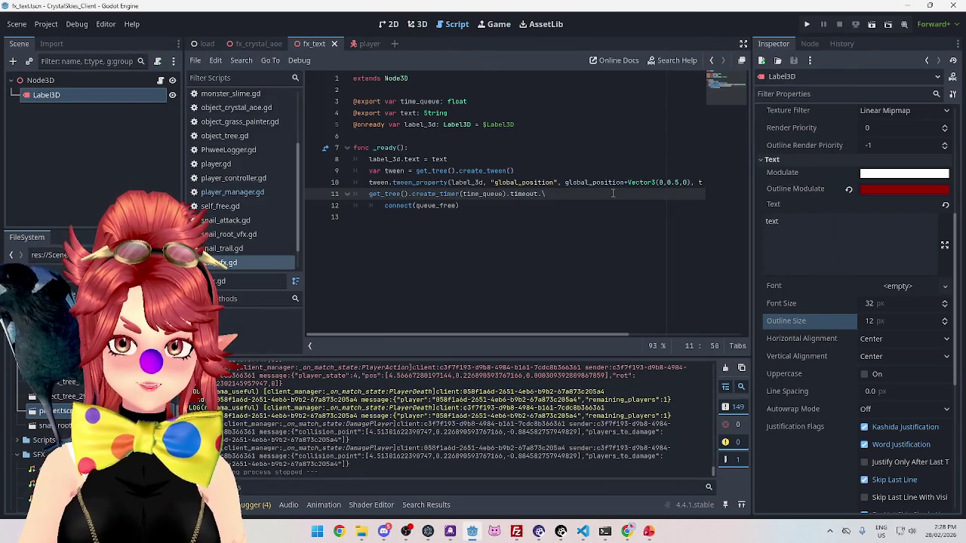
pyautogui.moveTo(585, 332); pyautogui.dragTo(622, 331)
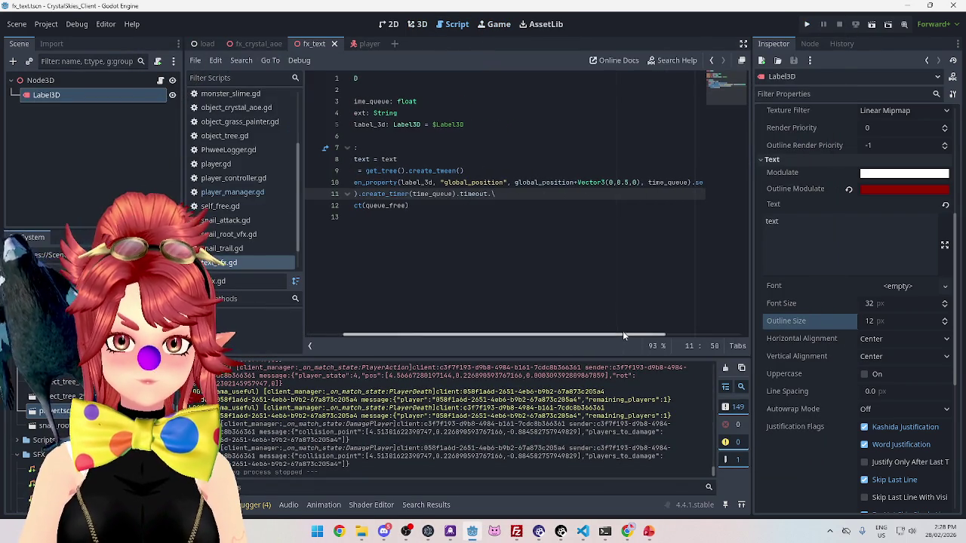
pyautogui.moveTo(443, 183); pyautogui.dragTo(477, 182)
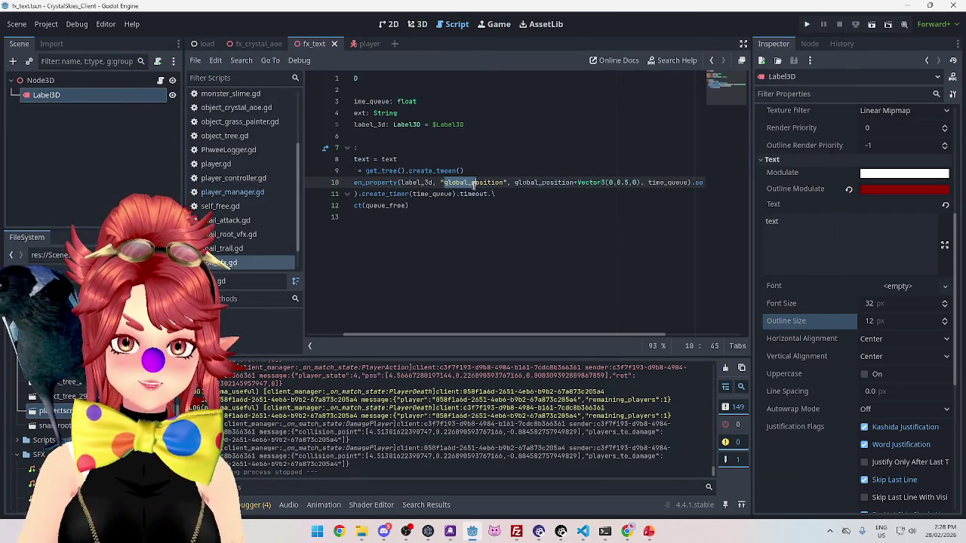
pyautogui.press('BackSpace')
pyautogui.press('BackSpace')
pyautogui.hotkey('ctrl', 's')
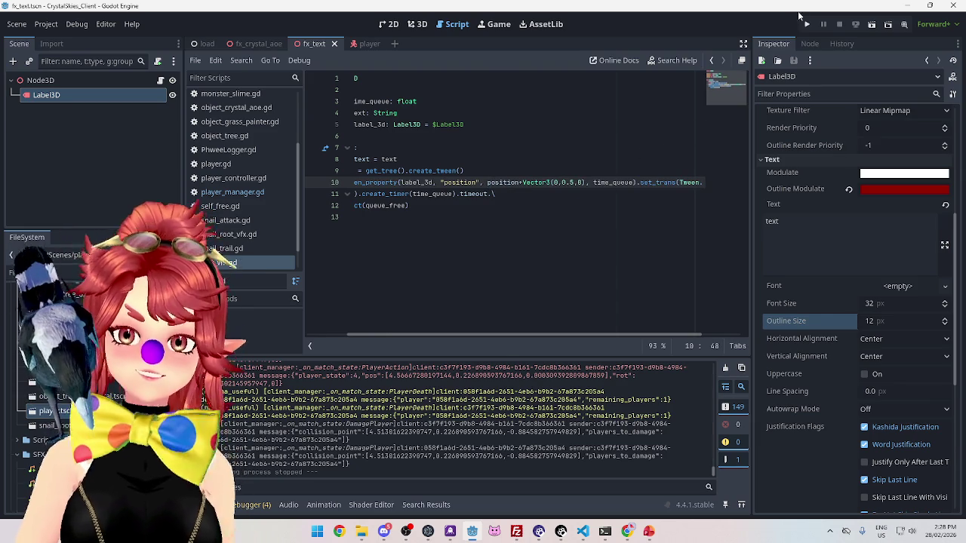
pyautogui.click(806, 26)
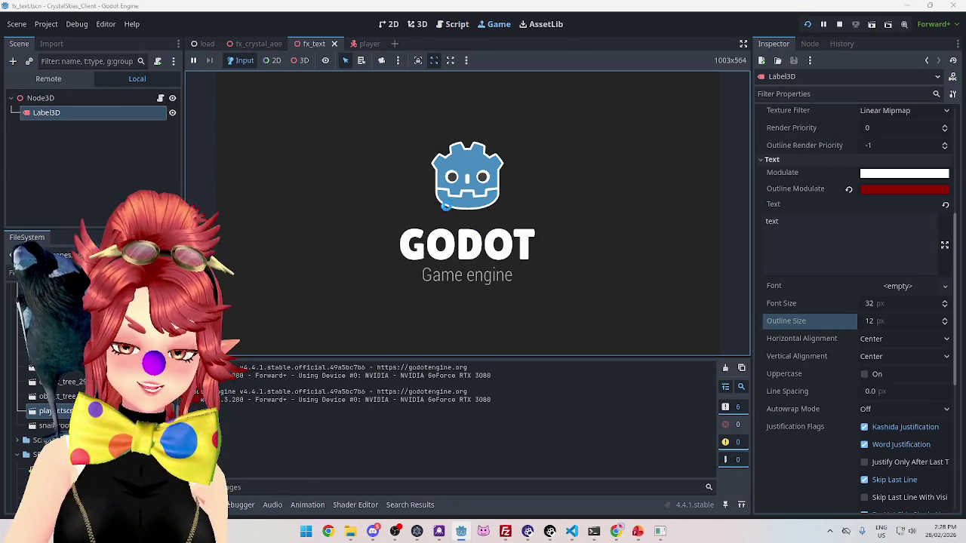
# Host a new lobby named 'asddd' from the embedded game
pyautogui.click(515, 245)
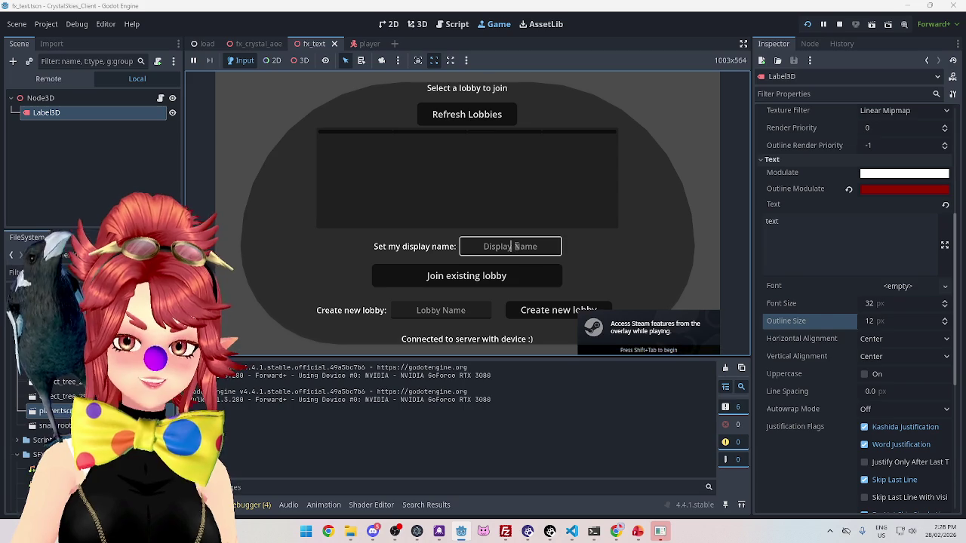
pyautogui.write('Phwe')
pyautogui.click(441, 310)
pyautogui.write('asddd')
pyautogui.click(540, 313)
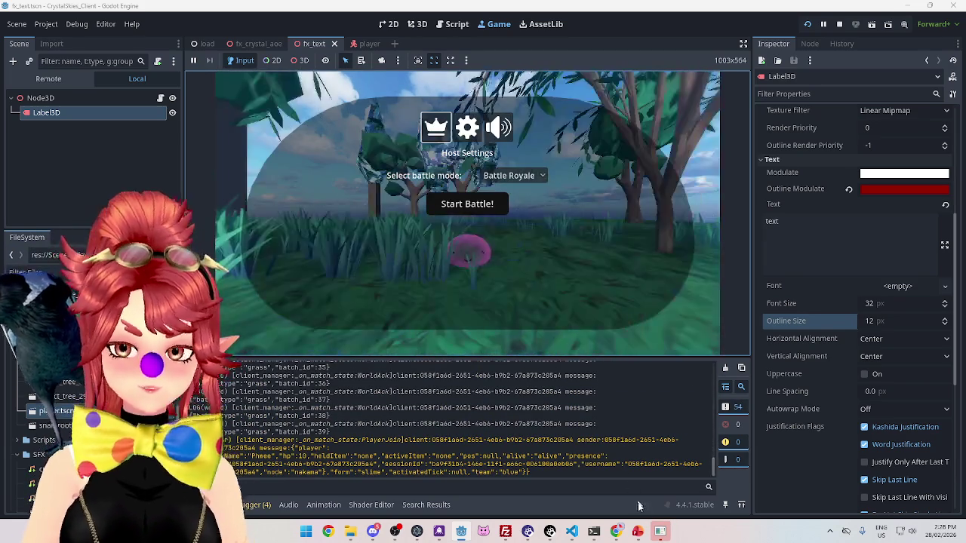
# Join the 'asddd' lobby from the second client, then return to the fx_text script
pyautogui.click(659, 533)
pyautogui.click(492, 169)
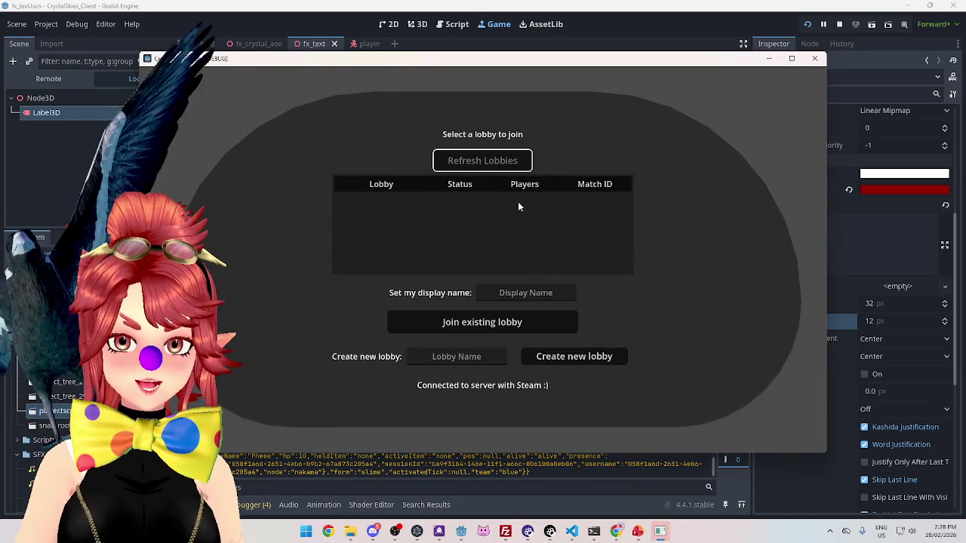
pyautogui.click(521, 297)
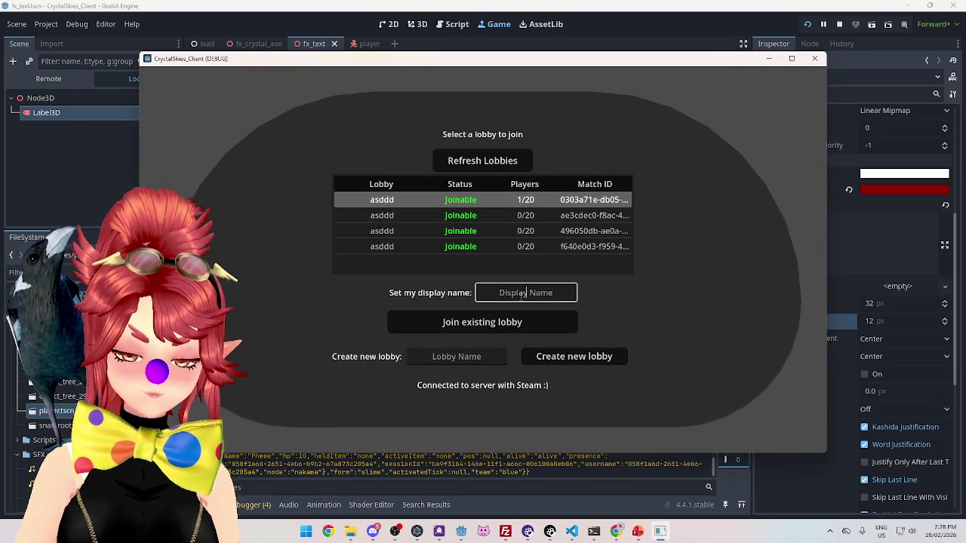
pyautogui.write('Phwee')
pyautogui.click(483, 322)
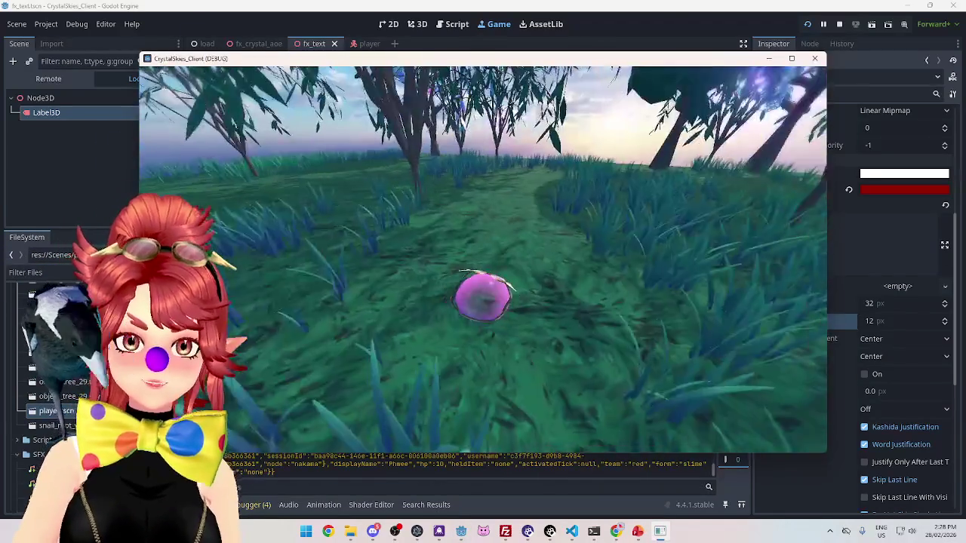
pyautogui.press('Escape')
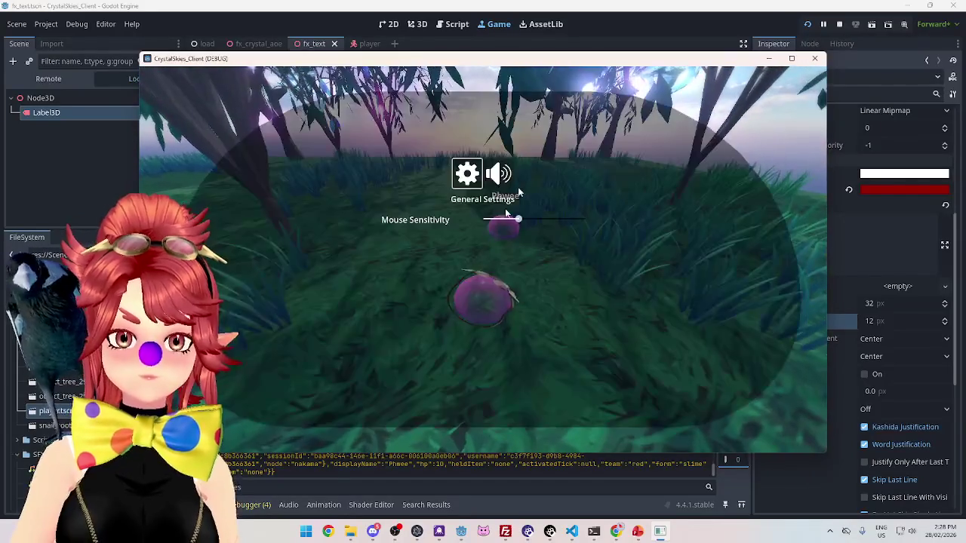
pyautogui.click(451, 24)
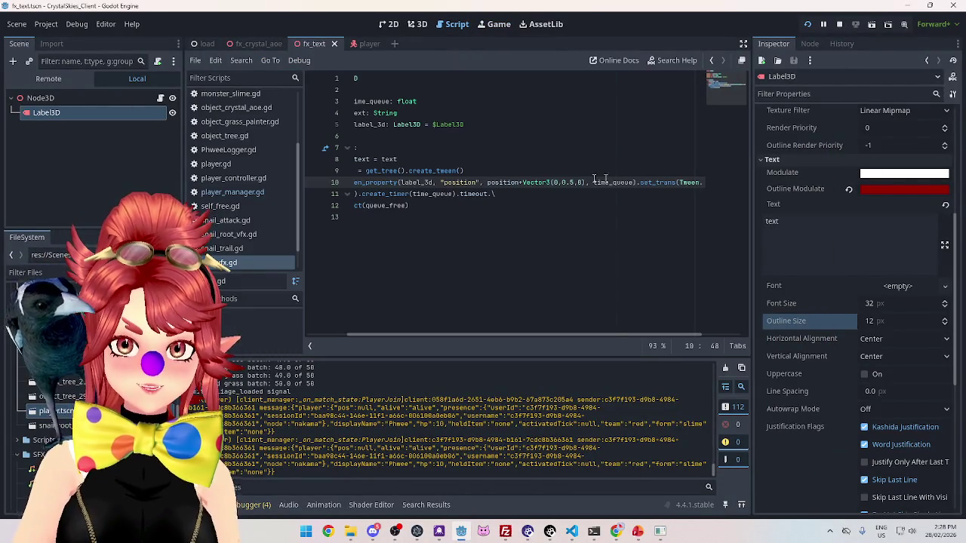
# Change the Vector3 tween offset on line 10 to (-0.5,0,0)
pyautogui.write('0')
pyautogui.click(555, 182)
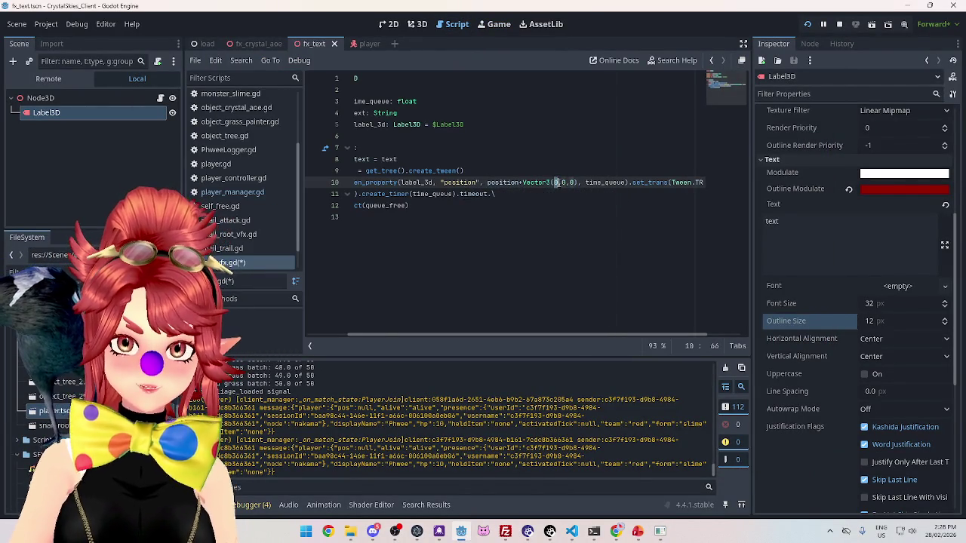
pyautogui.write('.5')
pyautogui.click(448, 194)
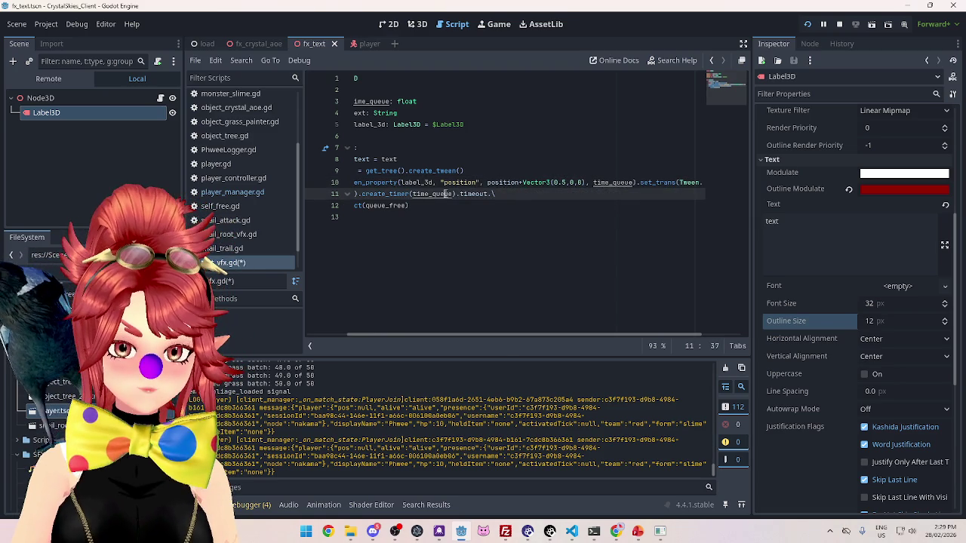
# Check the running game, re-adjust the x offset in the script, and bring the game back
pyautogui.click(660, 531)
pyautogui.press('Escape')
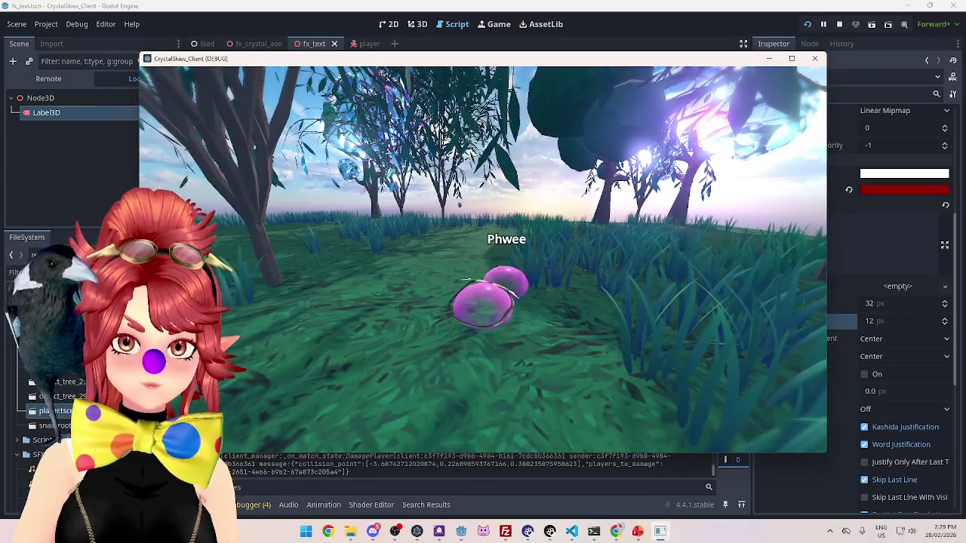
pyautogui.press('Escape')
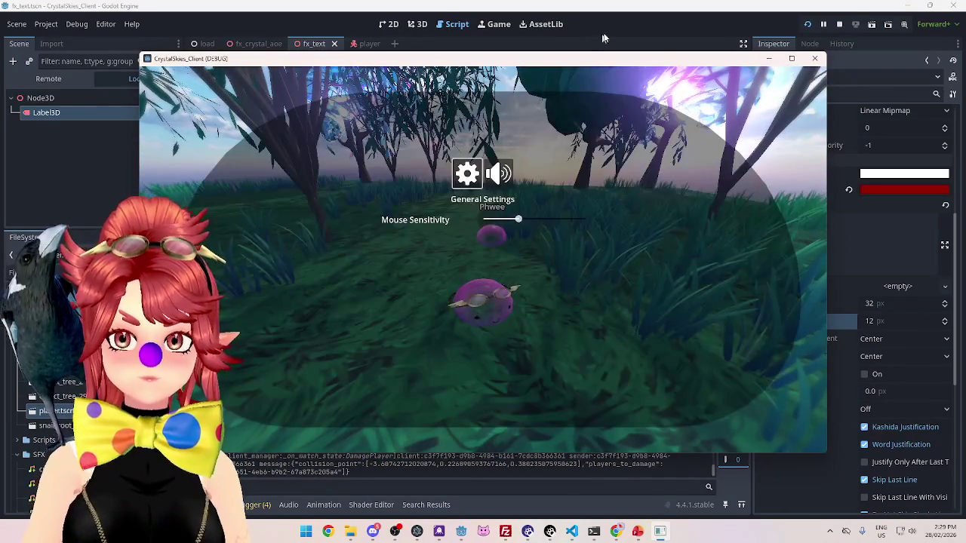
pyautogui.click(626, 25)
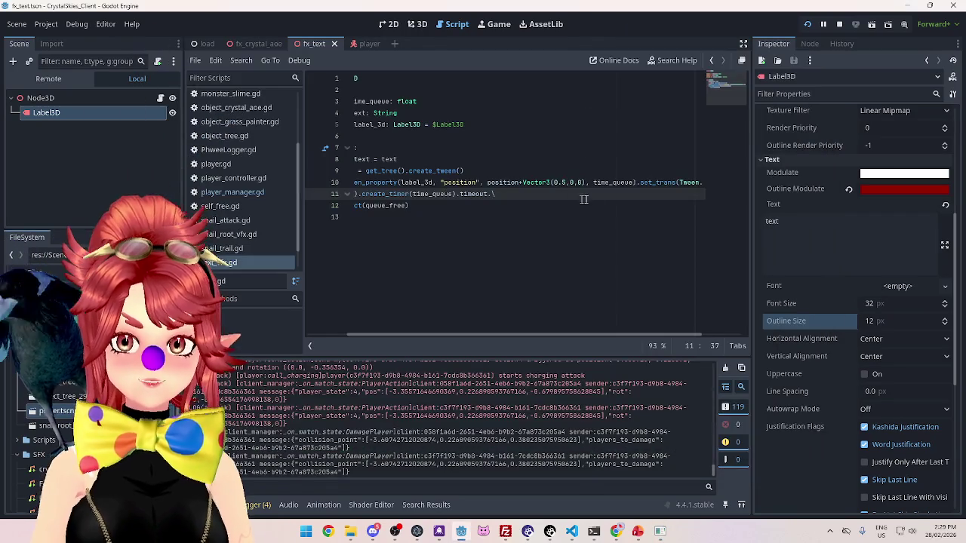
pyautogui.doubleClick(563, 182)
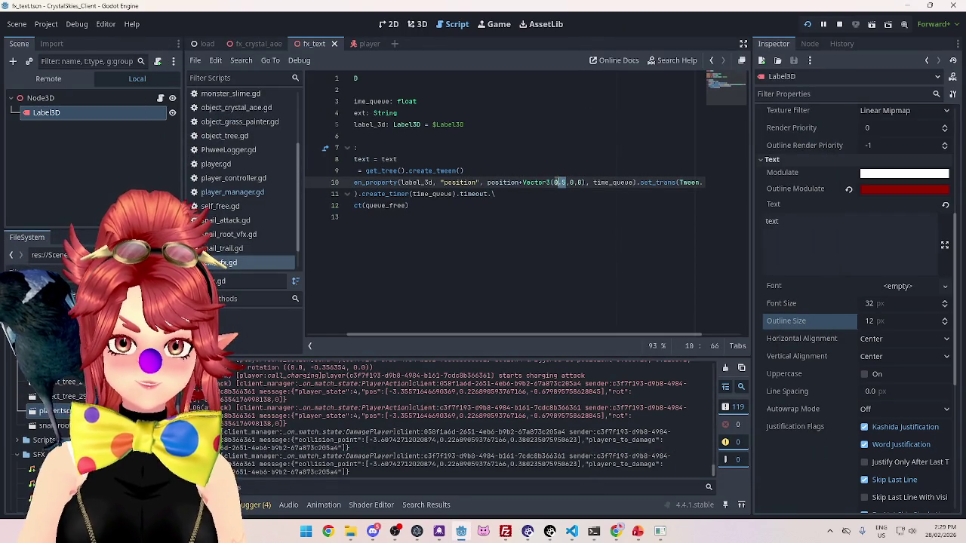
pyautogui.write('-')
pyautogui.click(553, 201)
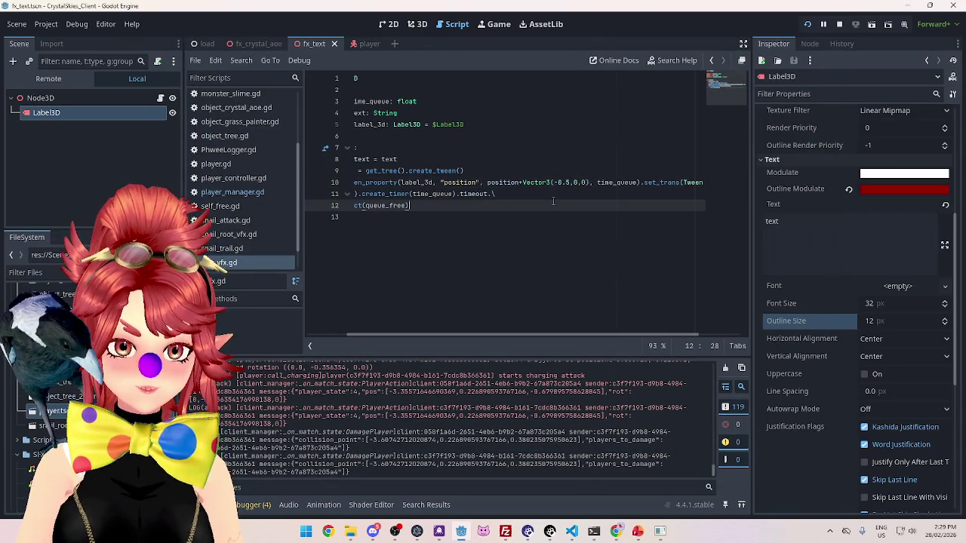
pyautogui.click(659, 537)
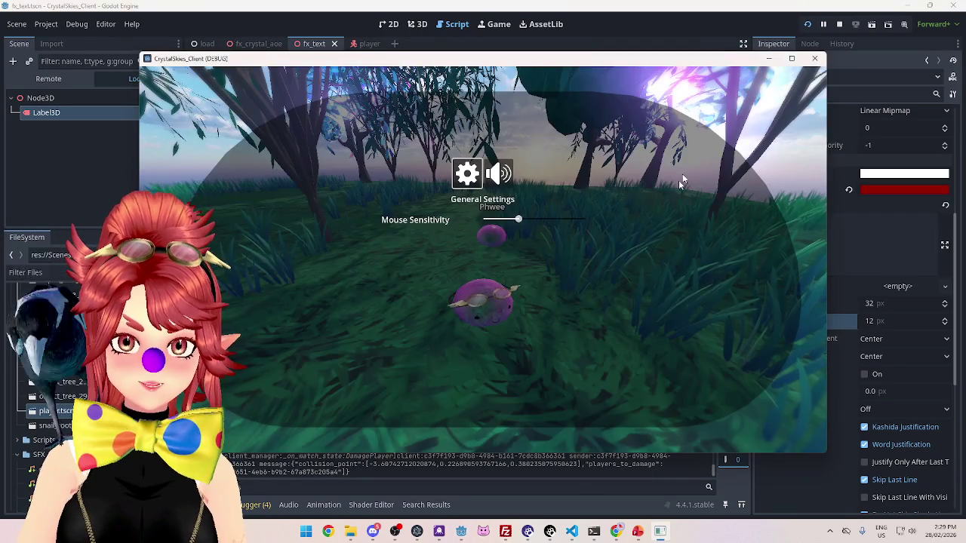
# Attack the other player until the OW! label pops up, then return to the script editor
pyautogui.press('Escape')
pyautogui.press('capslock')
pyautogui.press('w')
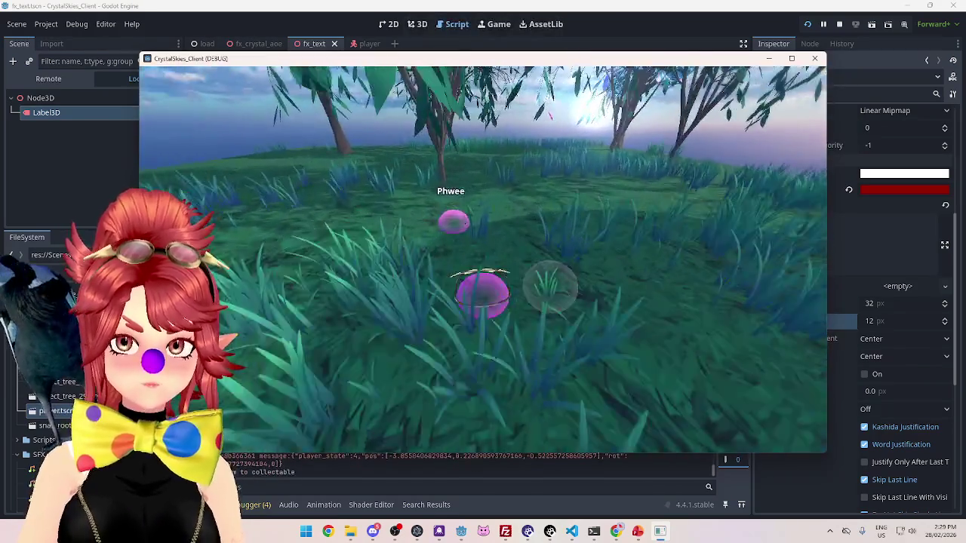
pyautogui.click(483, 259)
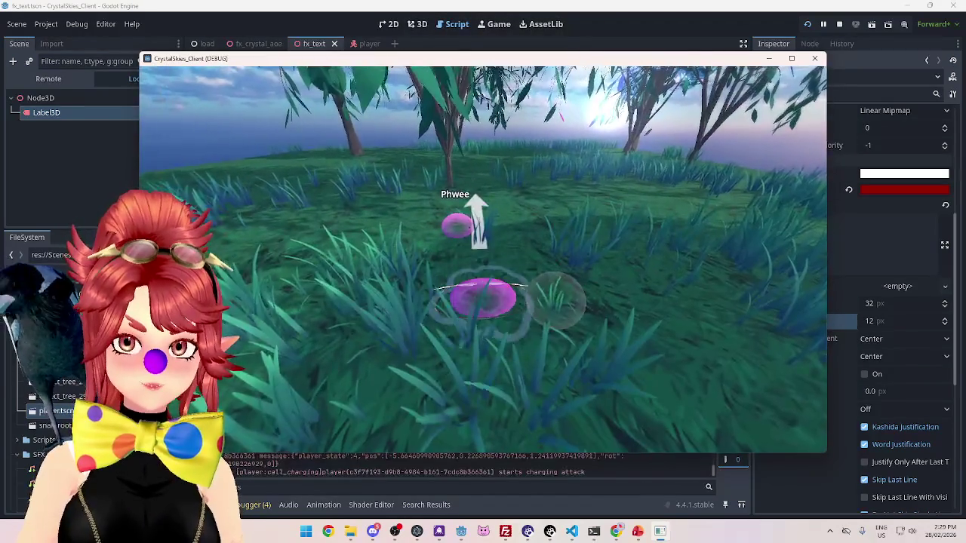
pyautogui.press('w')
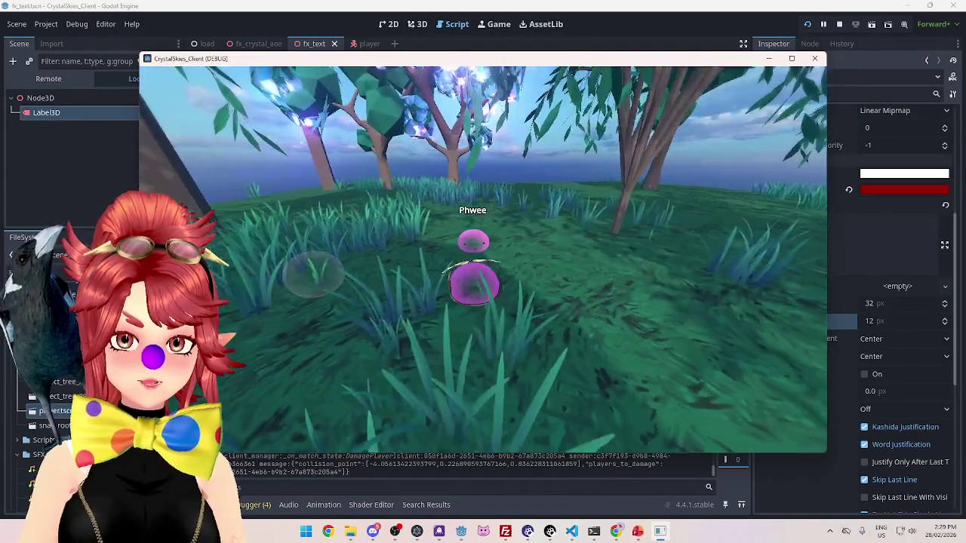
pyautogui.press('w')
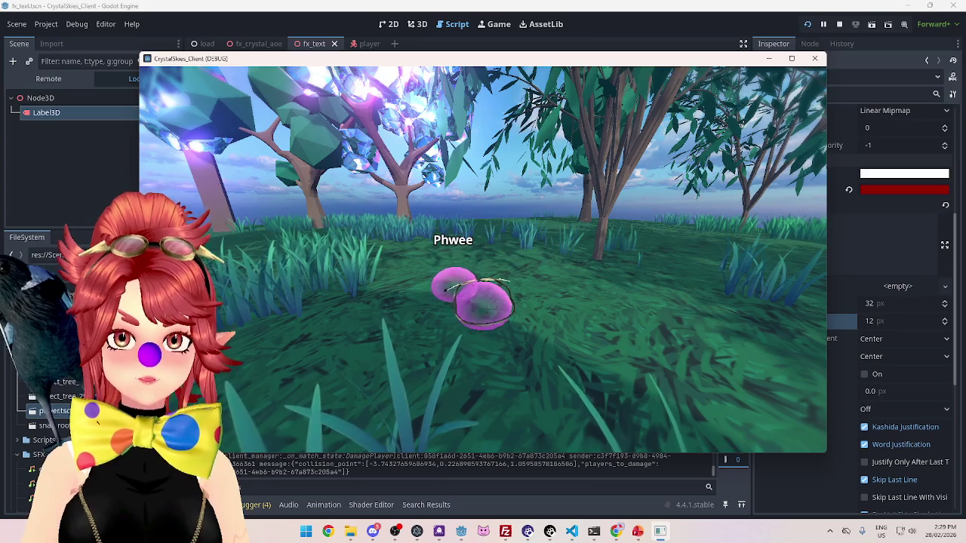
pyautogui.press('w')
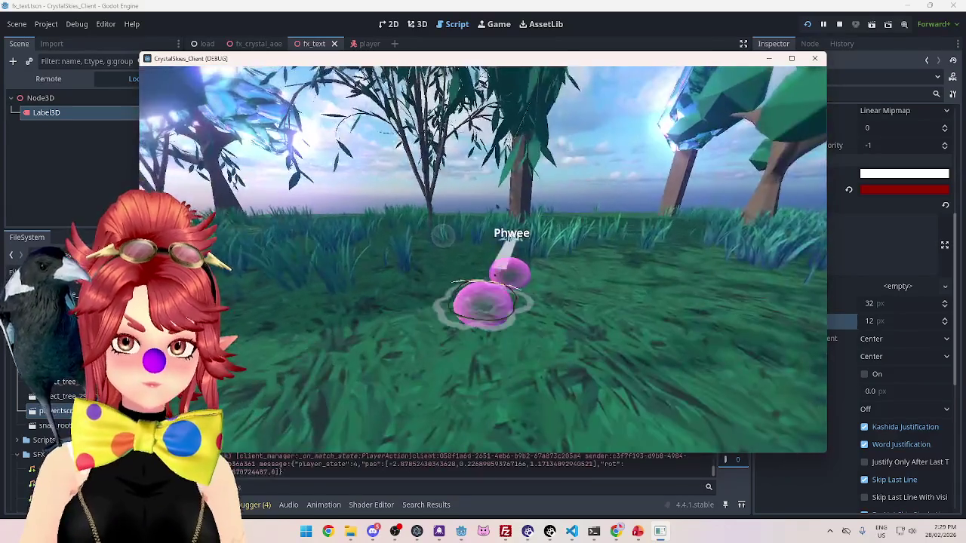
pyautogui.press('w')
pyautogui.press('w')
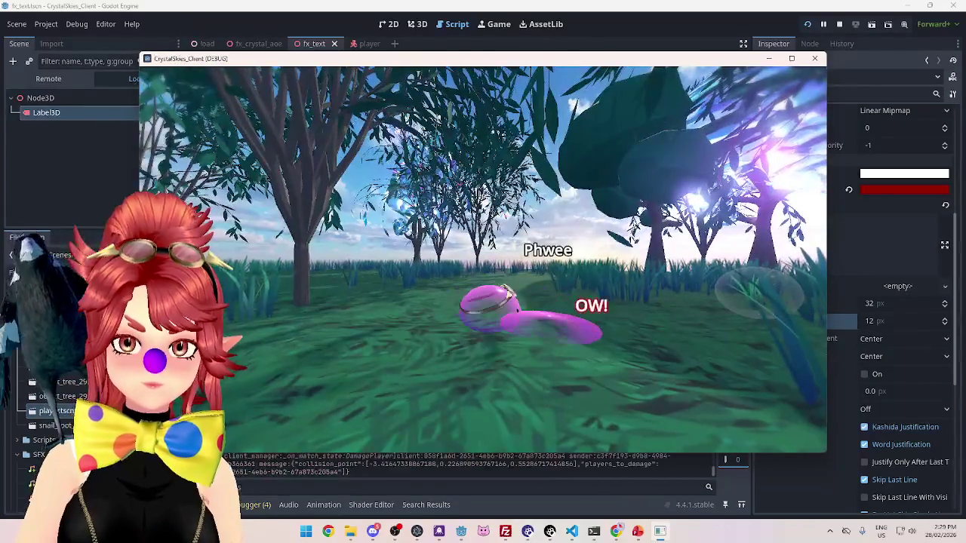
pyautogui.press('Escape')
pyautogui.click(518, 30)
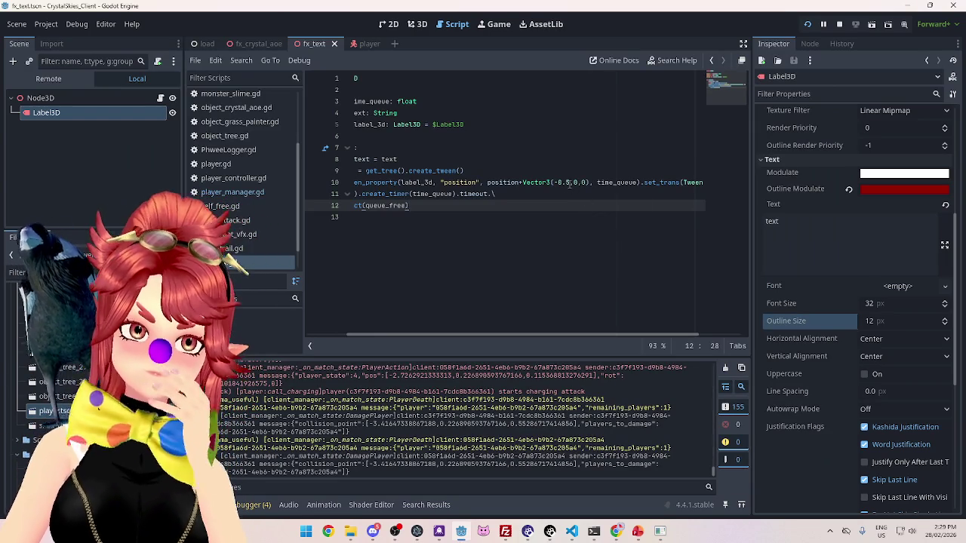
# Look over the fx_text tween code and the tween_property documentation
pyautogui.moveTo(641, 335)
pyautogui.mouseDown()
pyautogui.moveTo(669, 338)
pyautogui.moveTo(476, 302)
pyautogui.mouseUp()
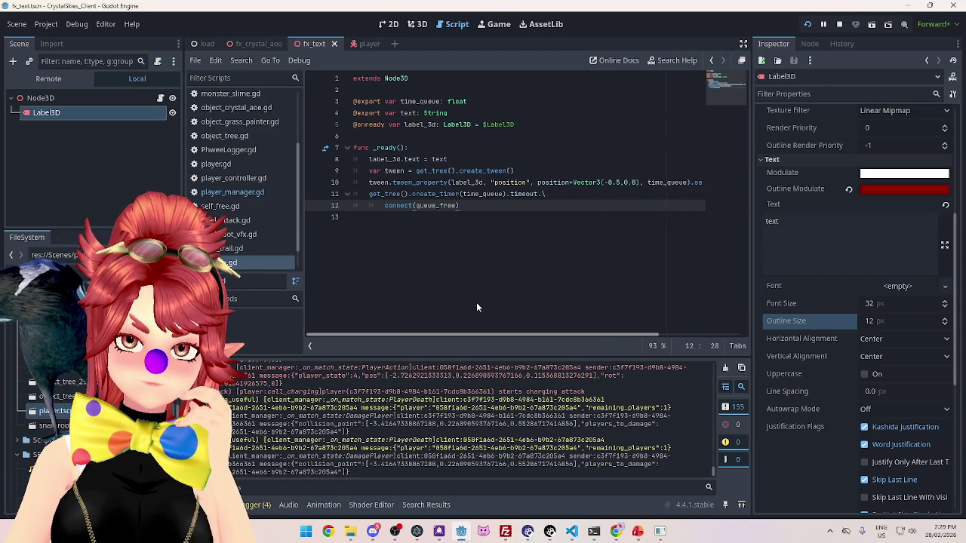
pyautogui.moveTo(476, 301); pyautogui.dragTo(605, 306)
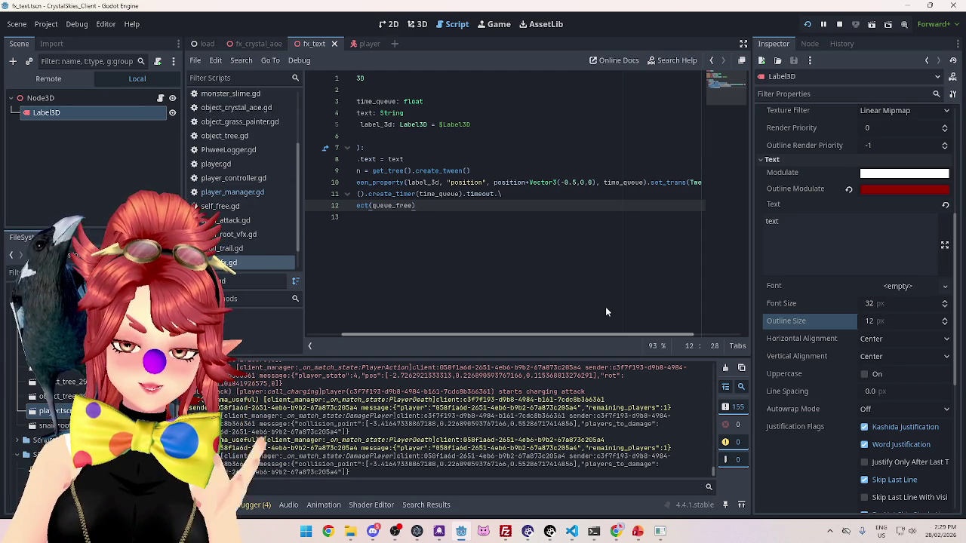
pyautogui.moveTo(605, 306); pyautogui.dragTo(540, 299)
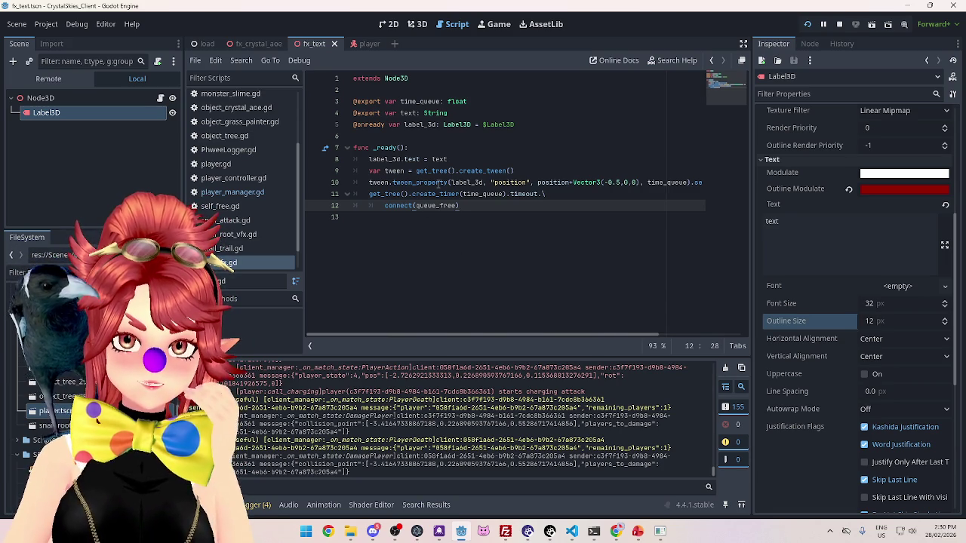
pyautogui.moveTo(434, 184)
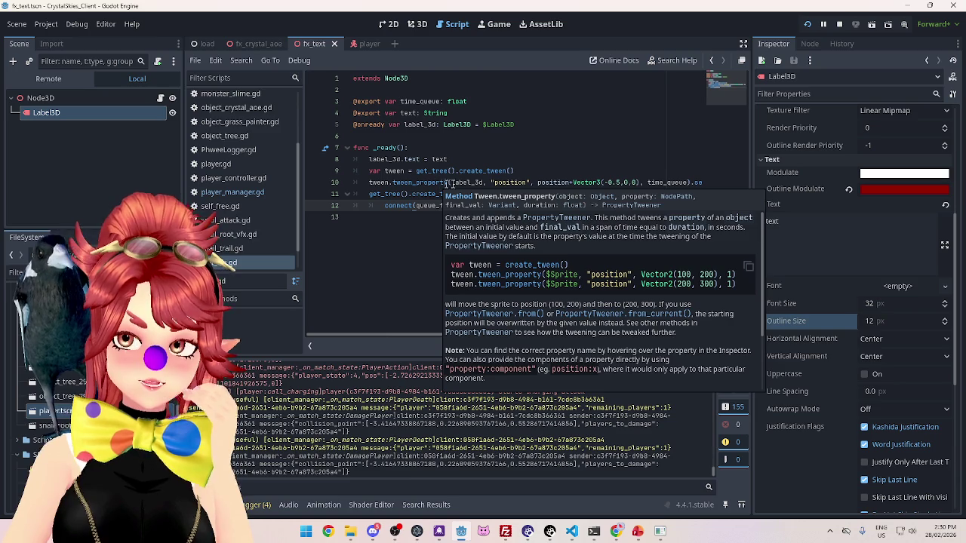
# Change the tween offset from -0.5 sideways to Vector3(0,2,0) and save the script
pyautogui.moveTo(604, 183); pyautogui.dragTo(617, 183)
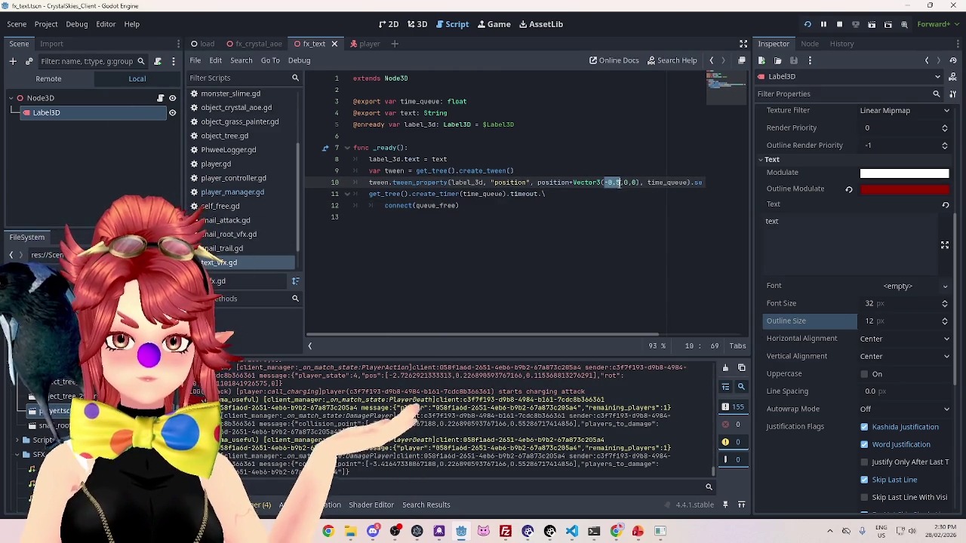
pyautogui.write('0')
pyautogui.click(613, 183)
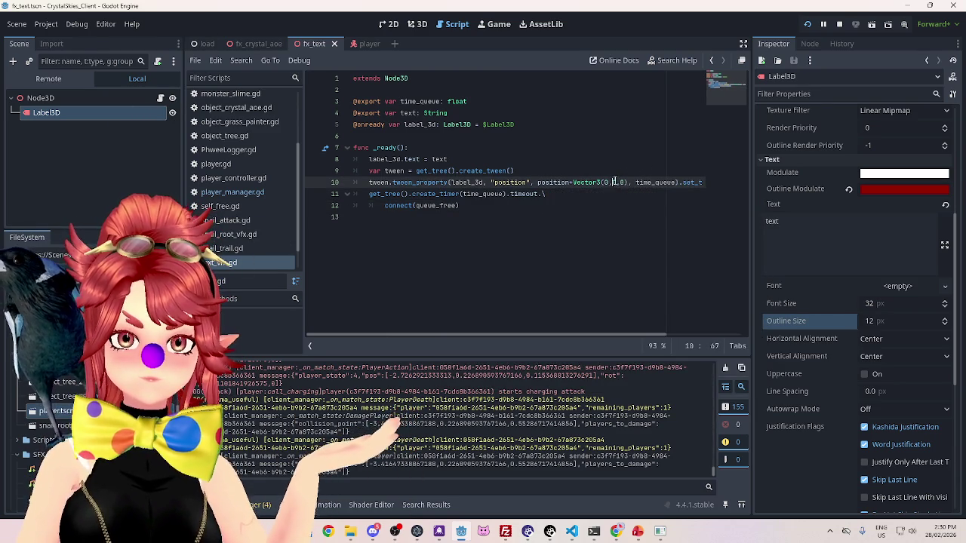
pyautogui.doubleClick(614, 183)
pyautogui.write('2')
pyautogui.click(537, 158)
pyautogui.hotkey('ctrl', 's')
pyautogui.click(660, 532)
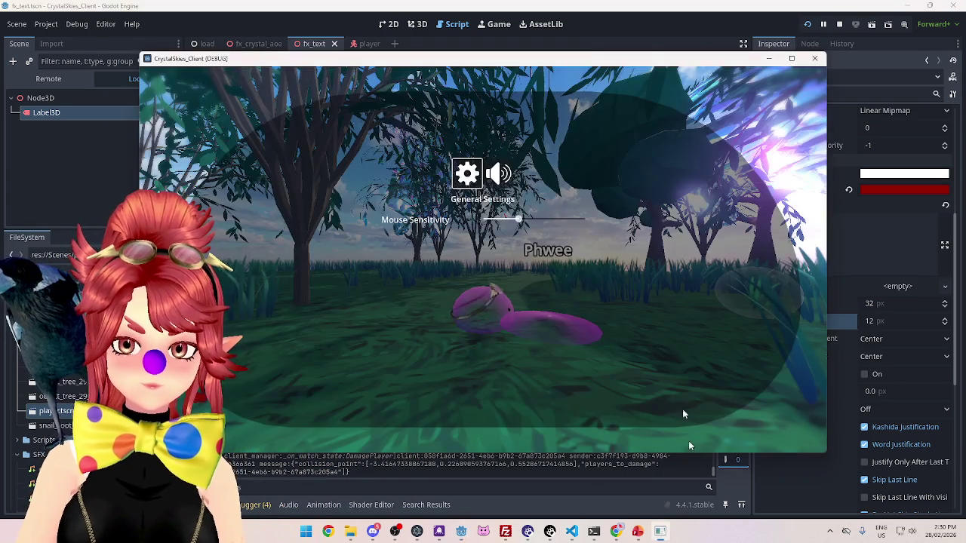
# Run a round in the embedded Game view, stop it with F8, and return to line 10 of the script
pyautogui.click(617, 38)
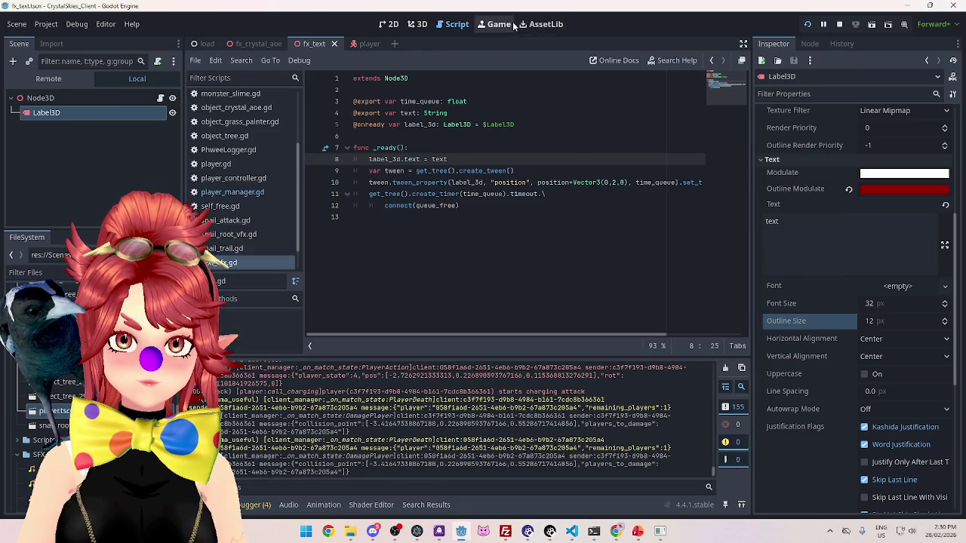
pyautogui.click(502, 25)
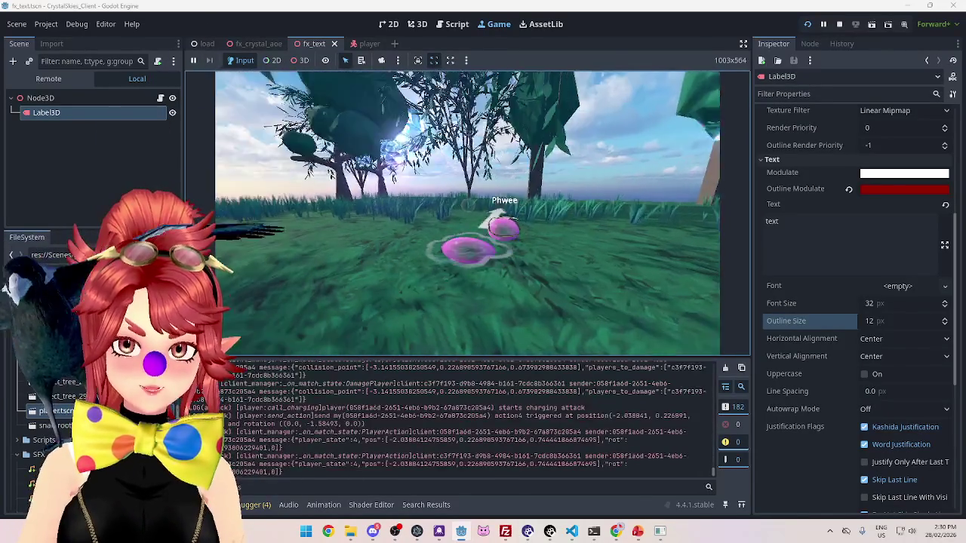
pyautogui.press('F8')
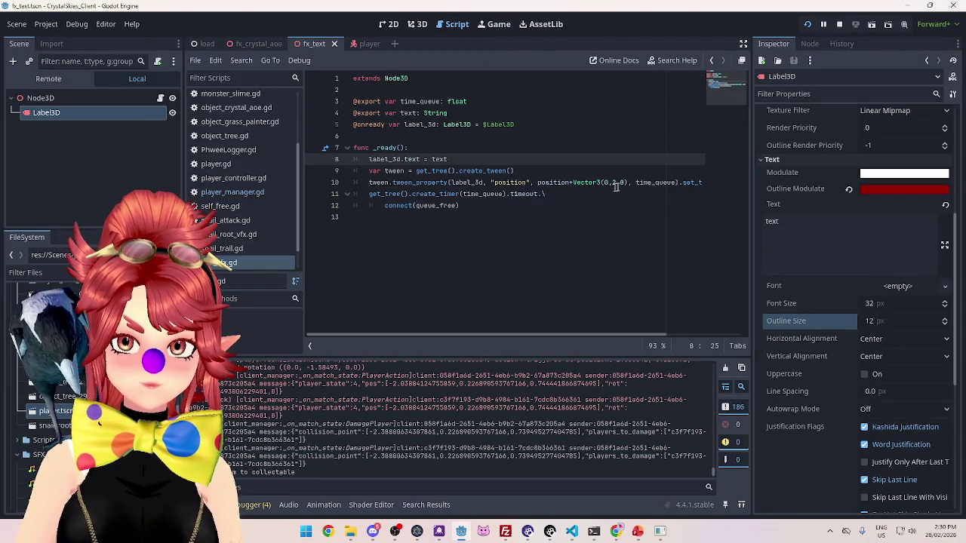
pyautogui.click(612, 183)
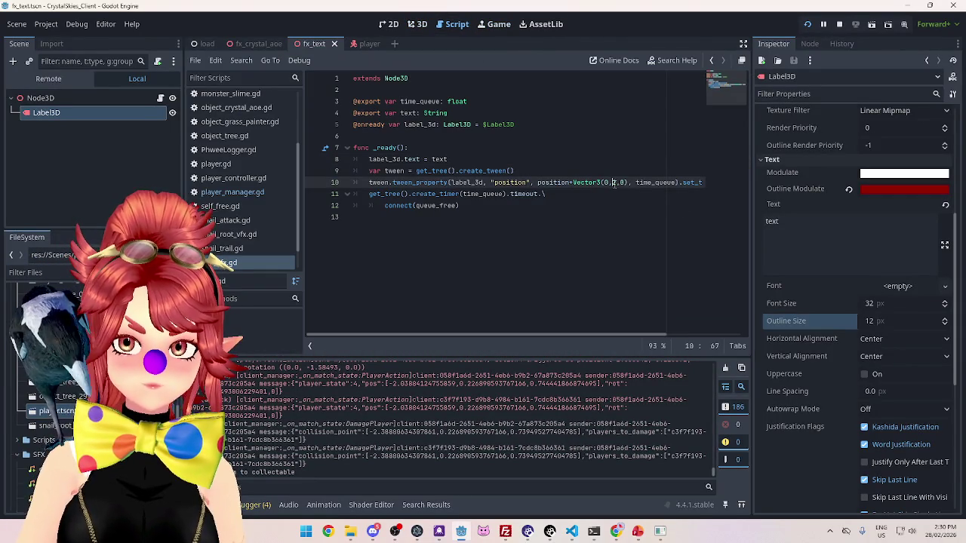
pyautogui.write('0.')
# Bring the game window forward and charge several attacks at Phwee
pyautogui.click(596, 160)
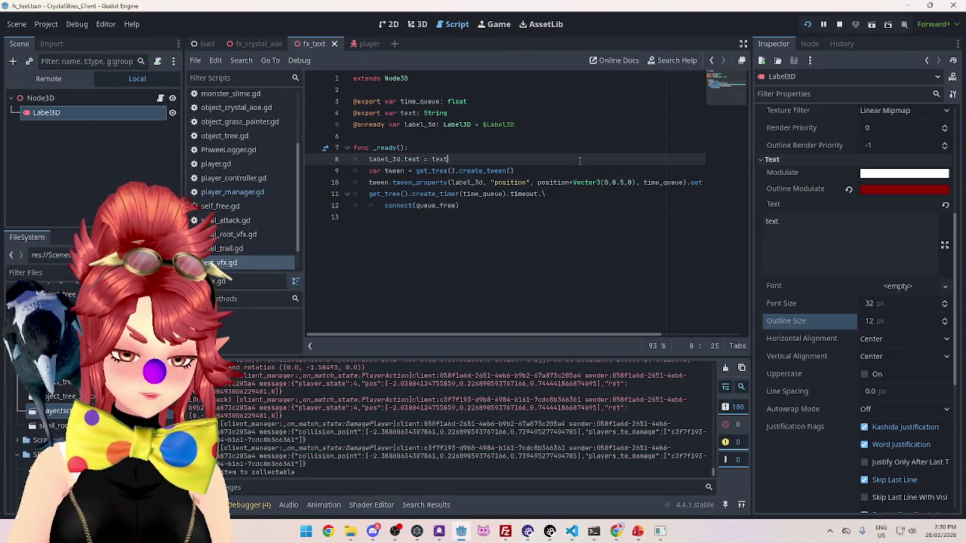
pyautogui.click(663, 532)
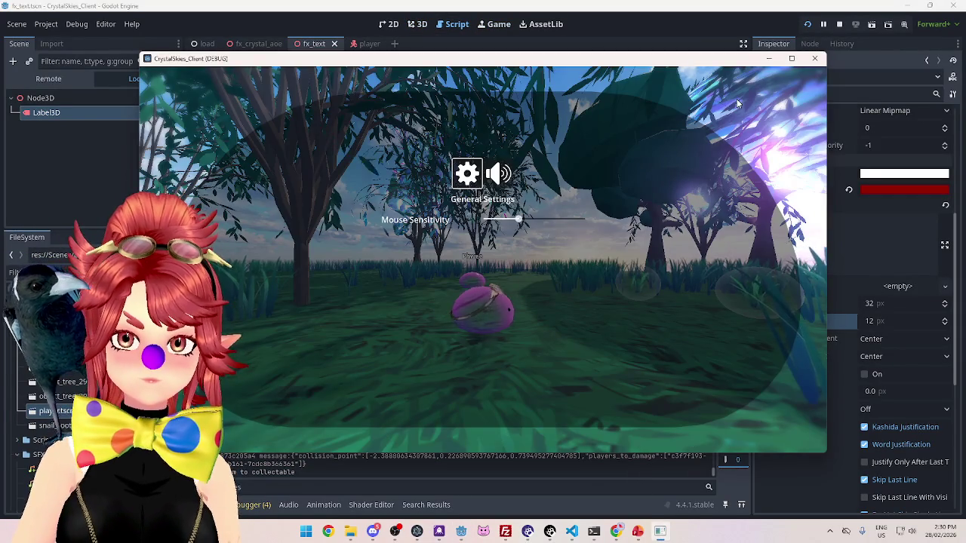
pyautogui.press('Escape')
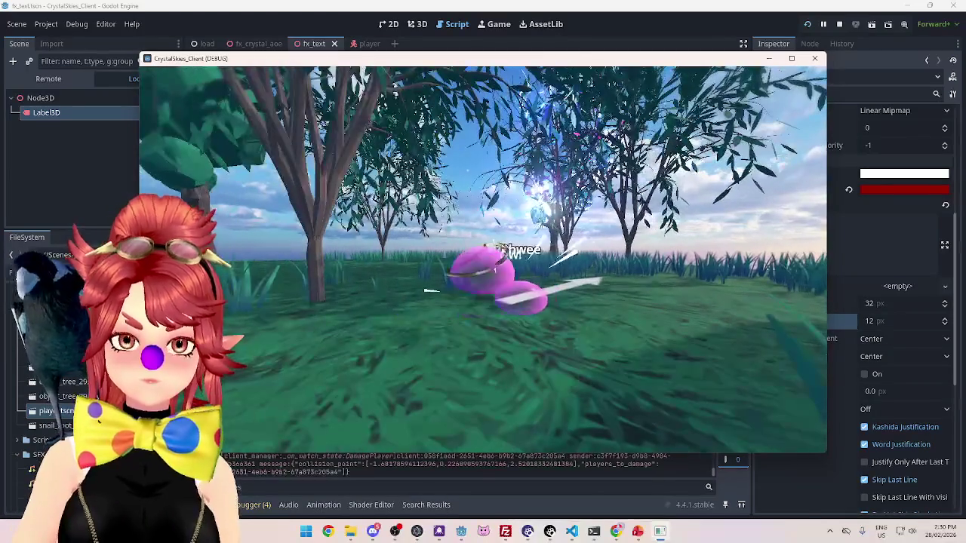
pyautogui.press('4')
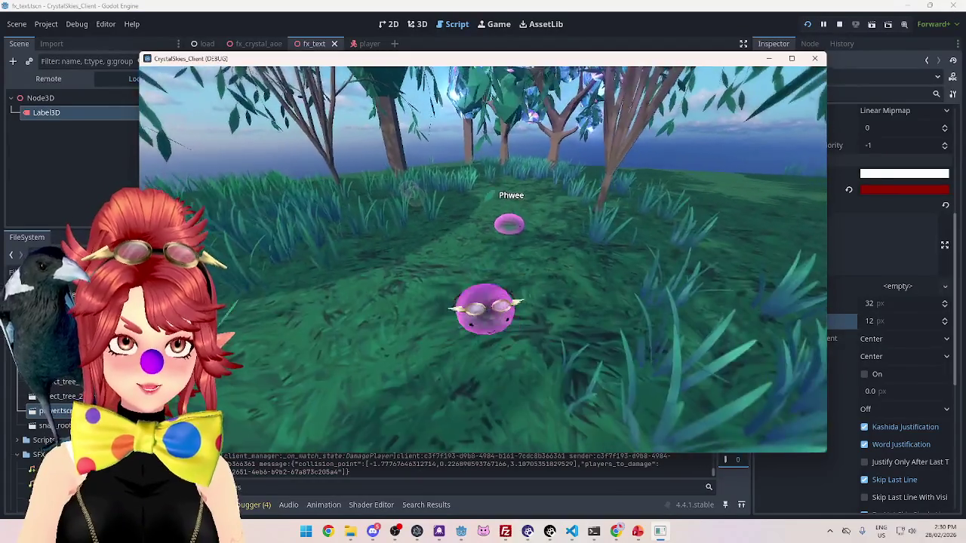
pyautogui.press('4')
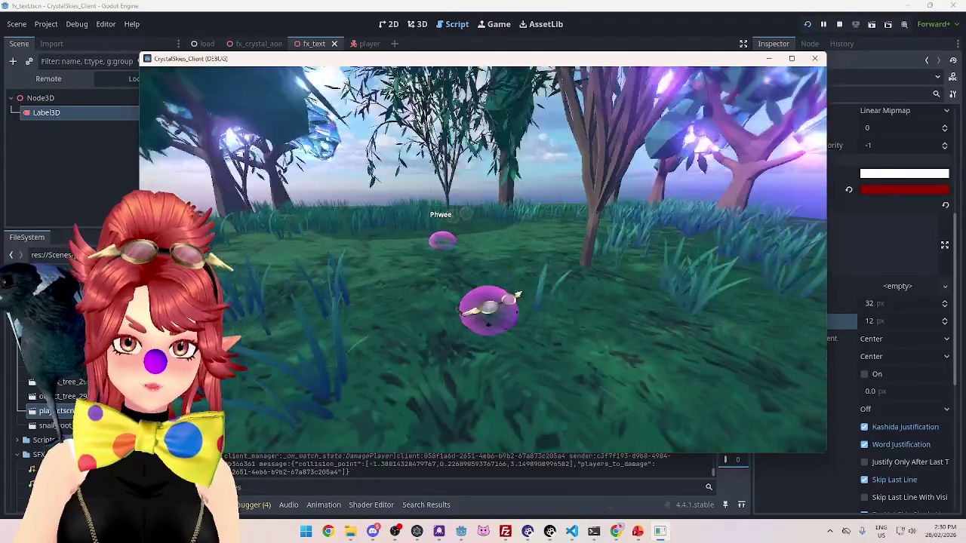
pyautogui.press('4')
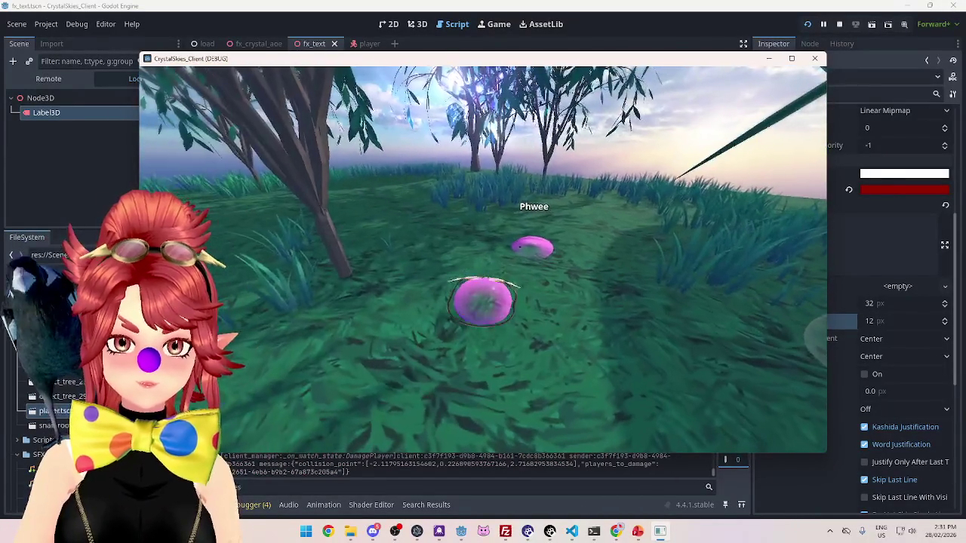
# Respawn in the embedded game view, attack once more, and switch to the script editor
pyautogui.press('Escape')
pyautogui.click(494, 23)
pyautogui.click(477, 155)
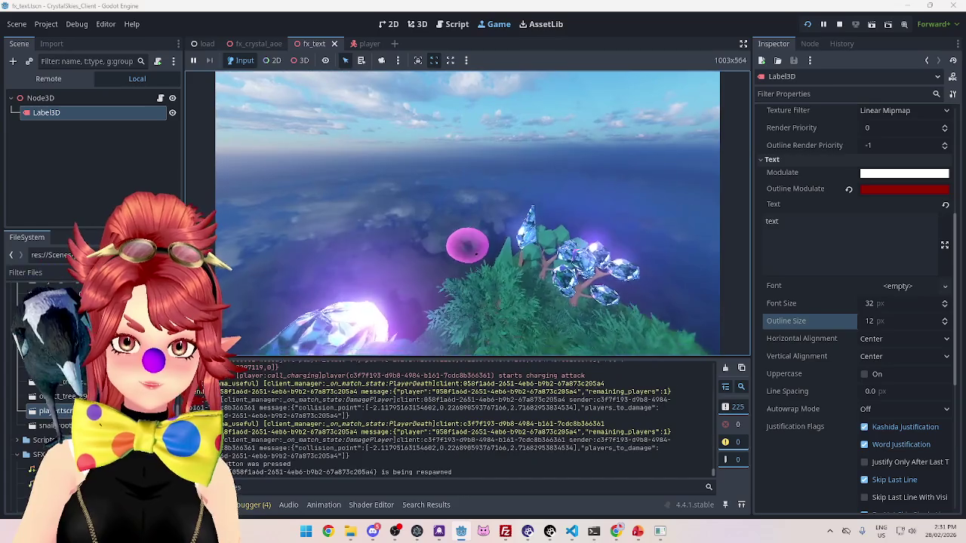
pyautogui.press('4')
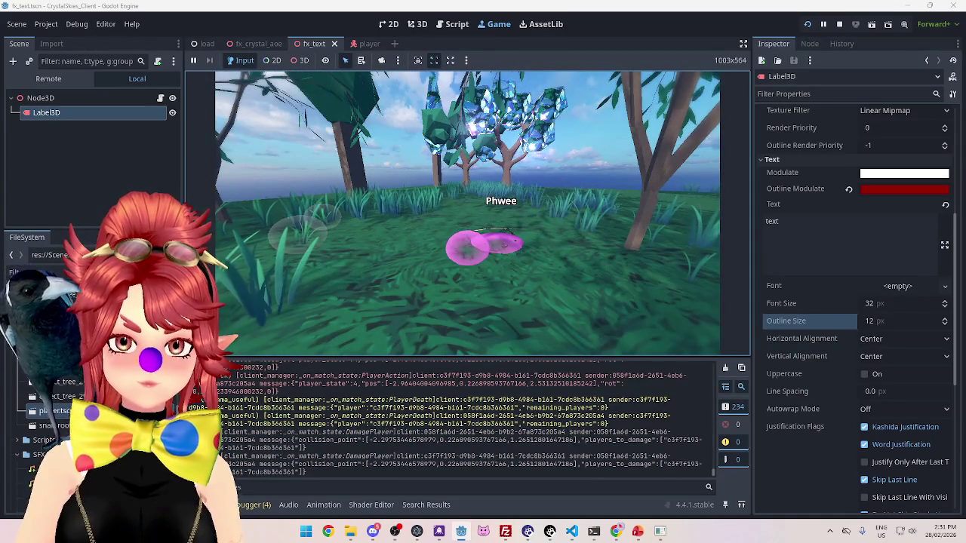
pyautogui.click(456, 25)
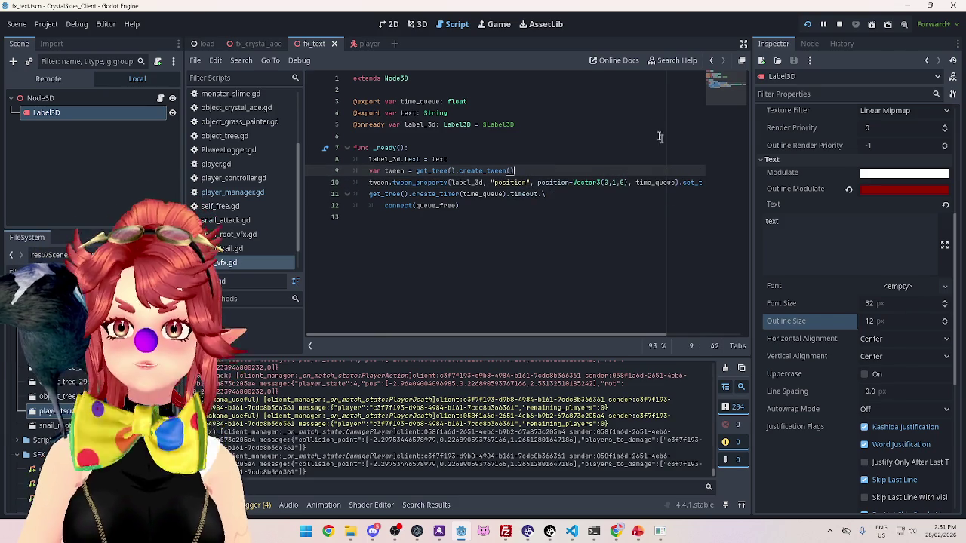
# Bring the game forward, respawn, and move toward Phwee
pyautogui.click(498, 24)
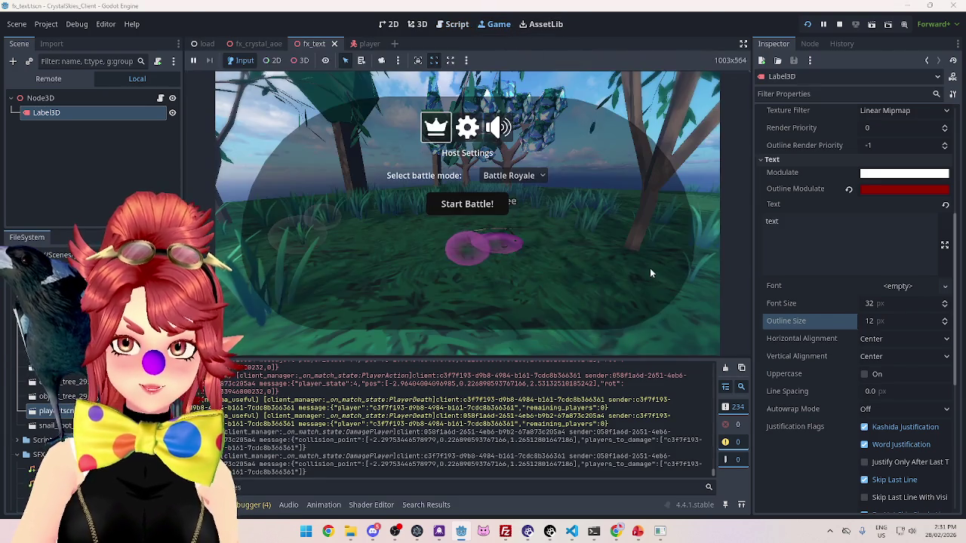
pyautogui.click(659, 531)
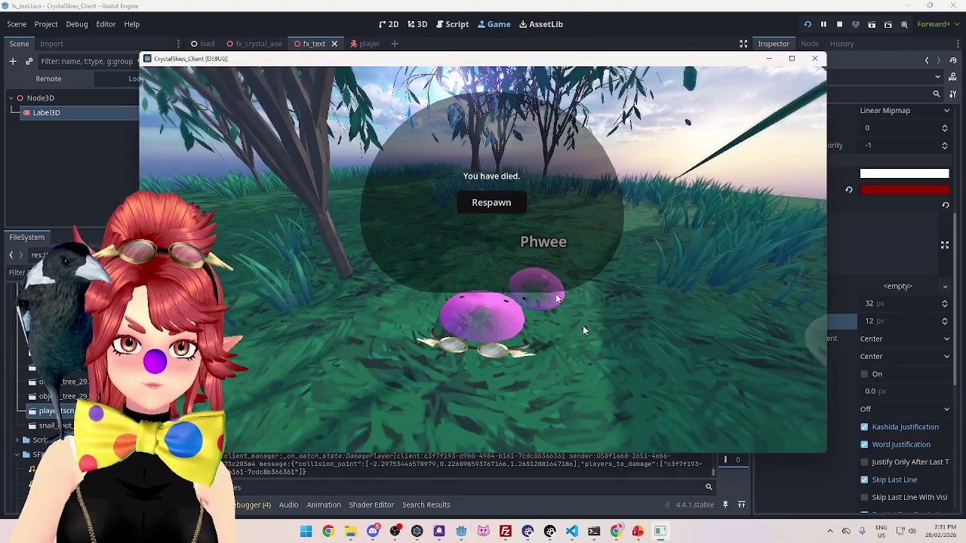
pyautogui.click(491, 202)
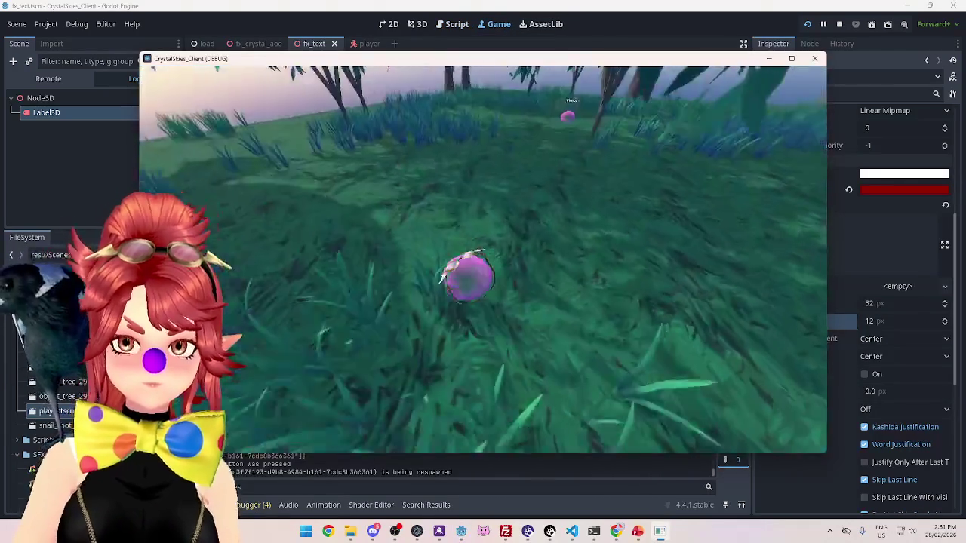
pyautogui.press('w')
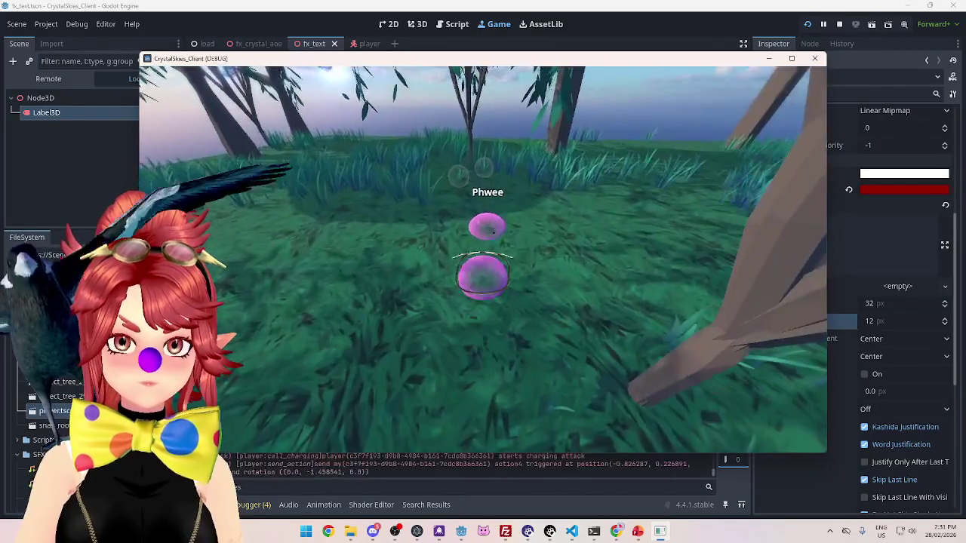
pyautogui.press('w')
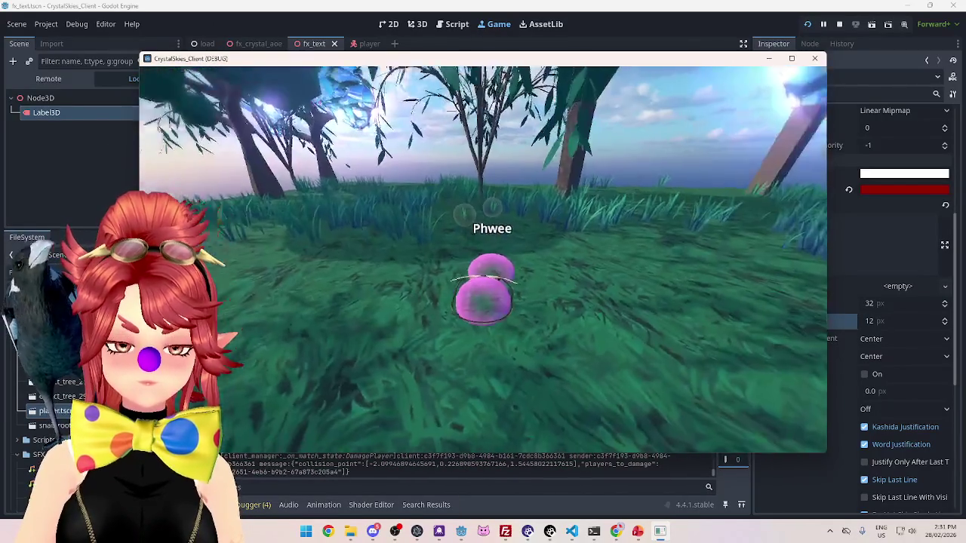
# Hit Phwee repeatedly to trigger the OW! label, then return to the 3D view
pyautogui.click(483, 259)
pyautogui.click(483, 260)
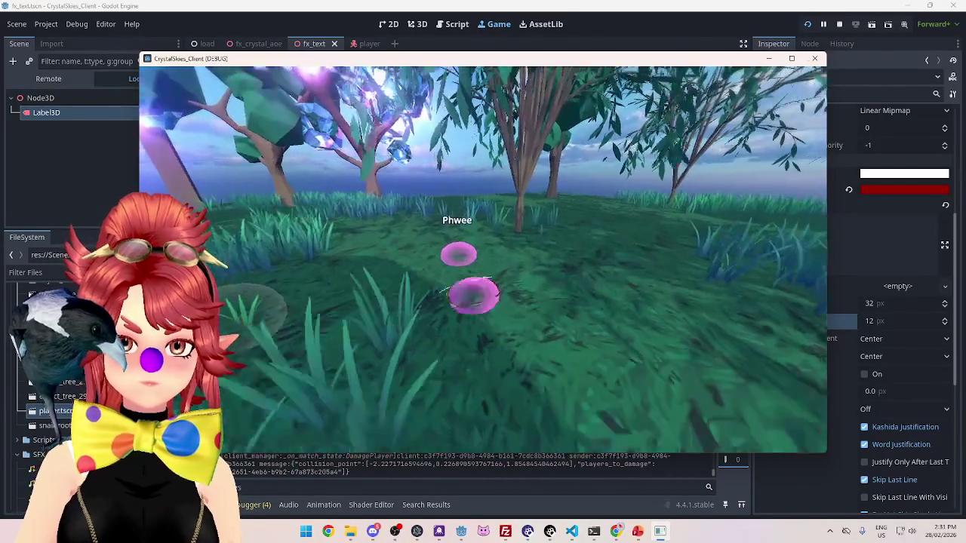
pyautogui.click(483, 259)
pyautogui.click(483, 259)
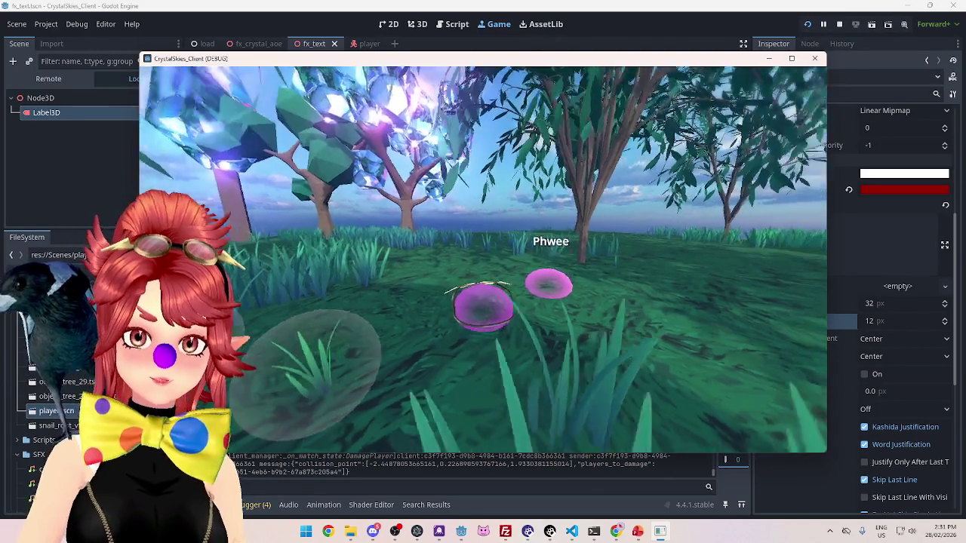
pyautogui.press('Escape')
pyautogui.click(421, 26)
pyautogui.click(420, 26)
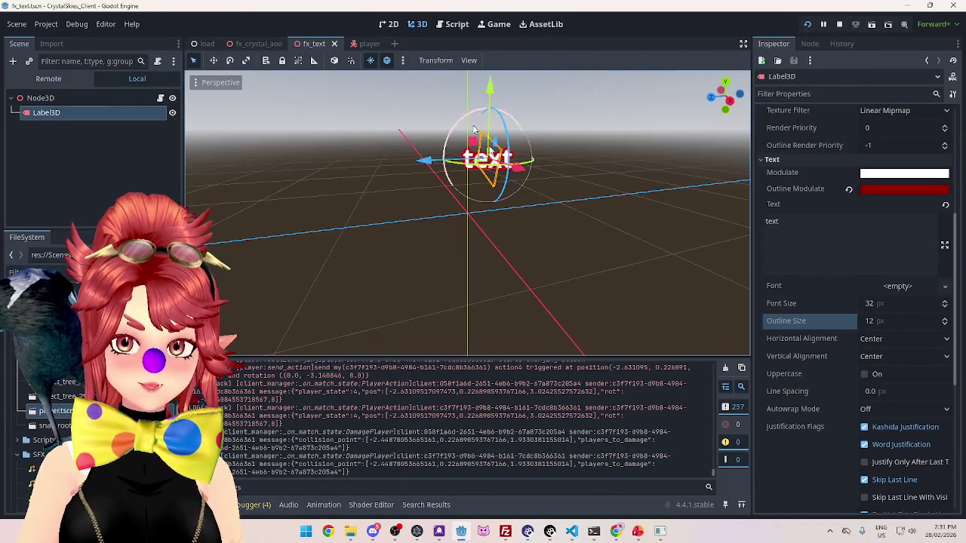
# Select the Label3D and change its Transform Z rotation from -16.7° to 0
pyautogui.click(45, 98)
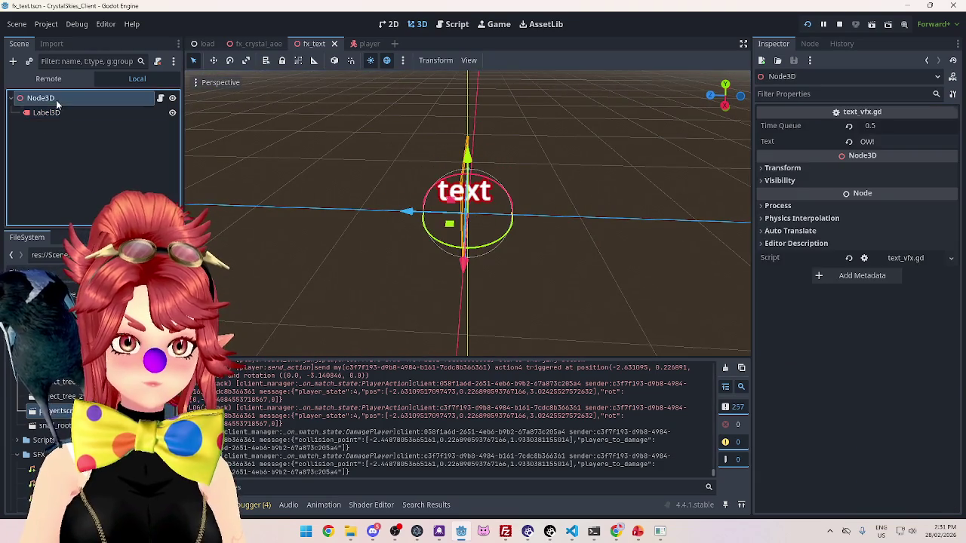
pyautogui.click(49, 113)
pyautogui.moveTo(620, 259); pyautogui.dragTo(476, 110)
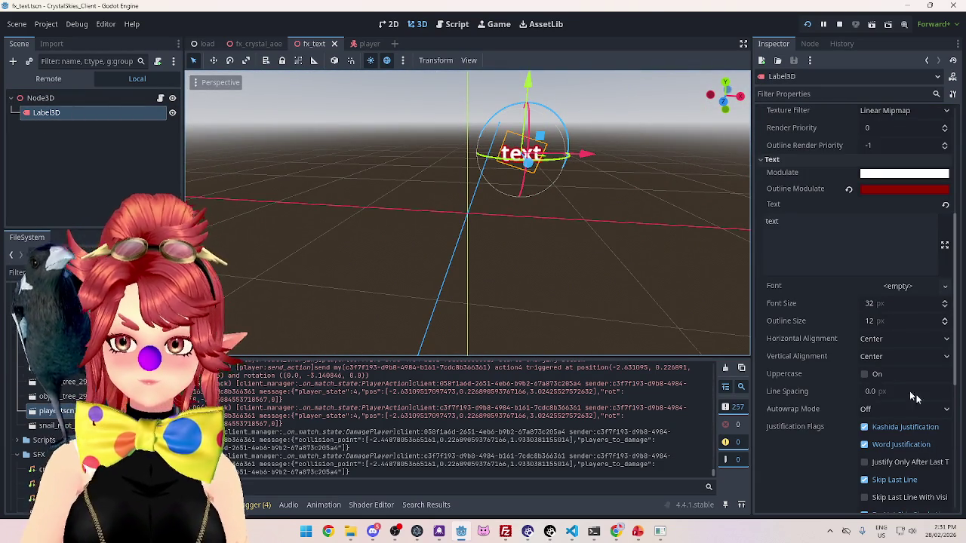
pyautogui.scroll(-5, 845, 380)
pyautogui.scroll(-2, 784, 370)
pyautogui.click(793, 397)
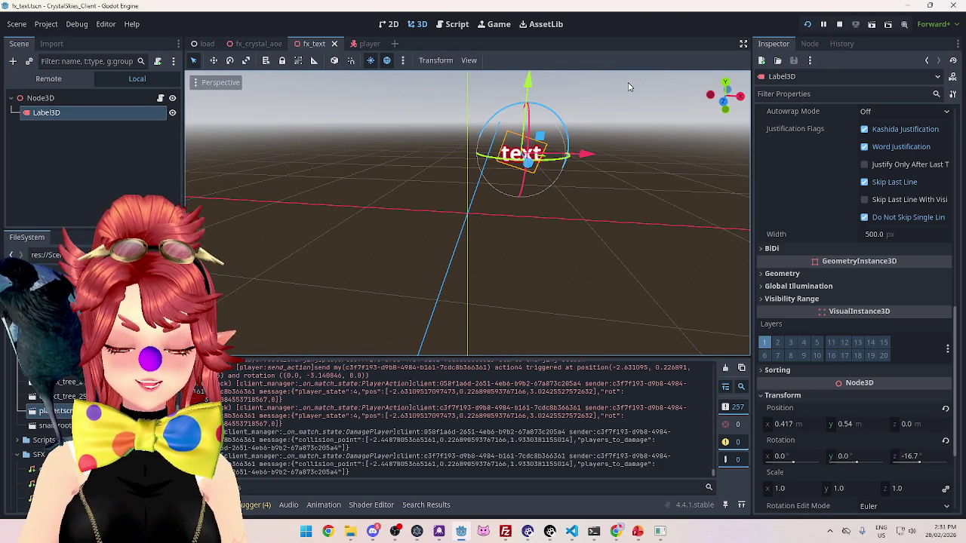
pyautogui.click(916, 457)
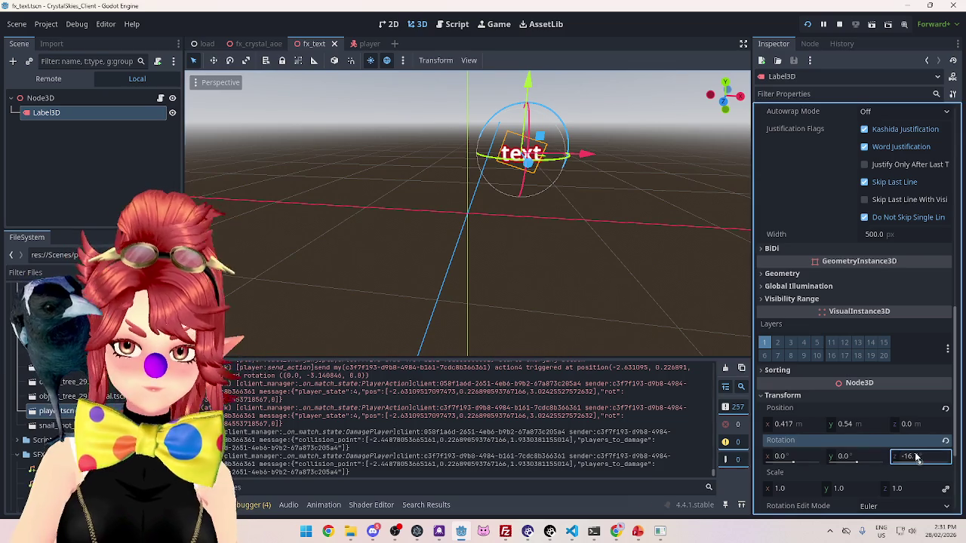
pyautogui.write('0')
pyautogui.press('Return')
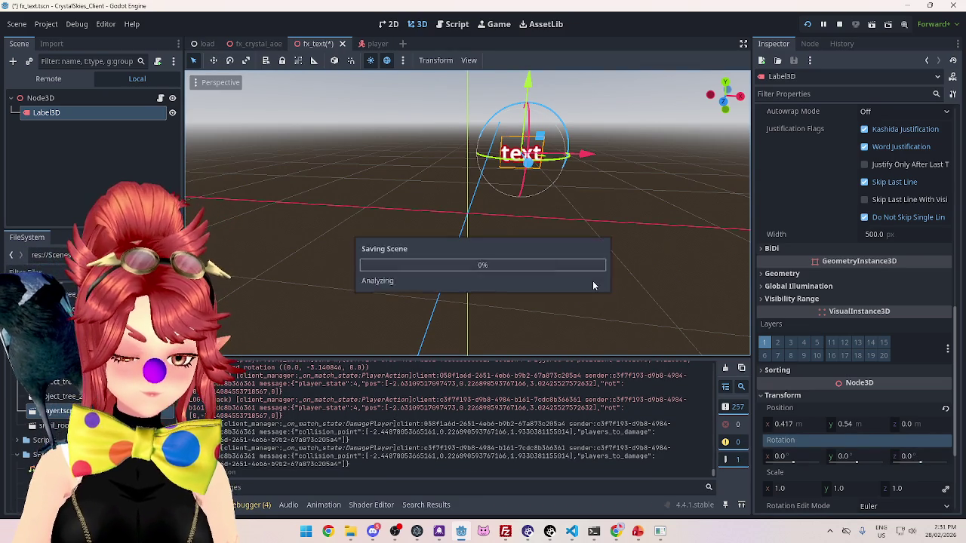
pyautogui.click(493, 24)
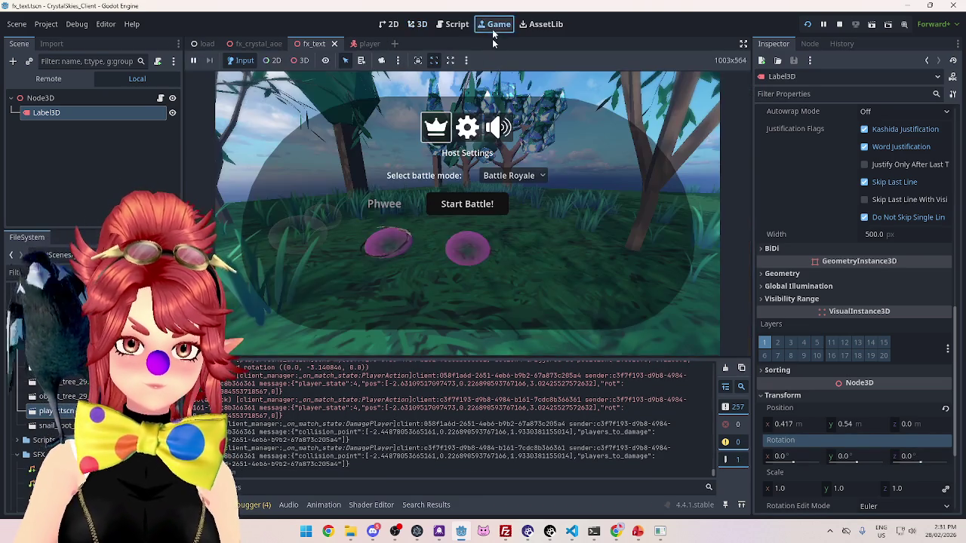
# Start a battle, respawn, and play a round with the untilted label before returning to the script
pyautogui.click(460, 202)
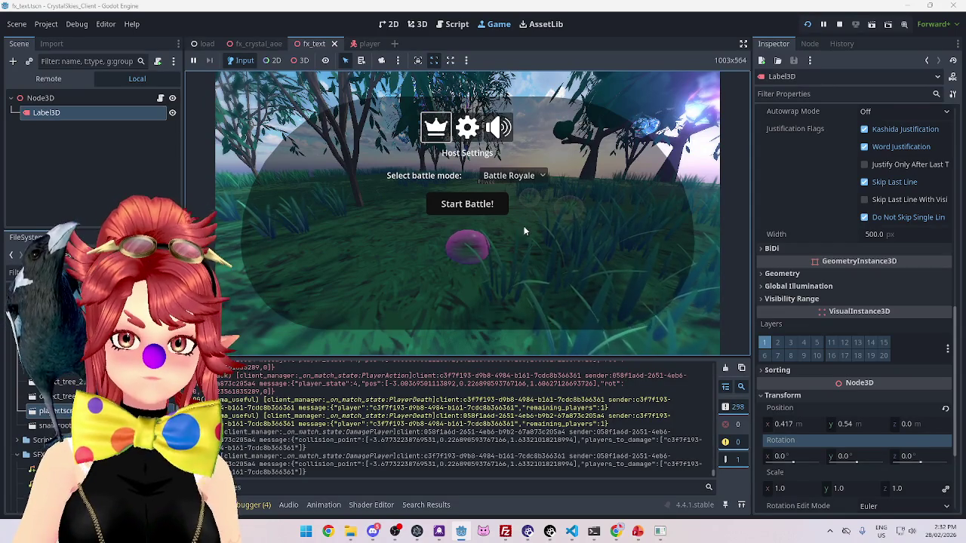
pyautogui.click(661, 533)
pyautogui.click(477, 203)
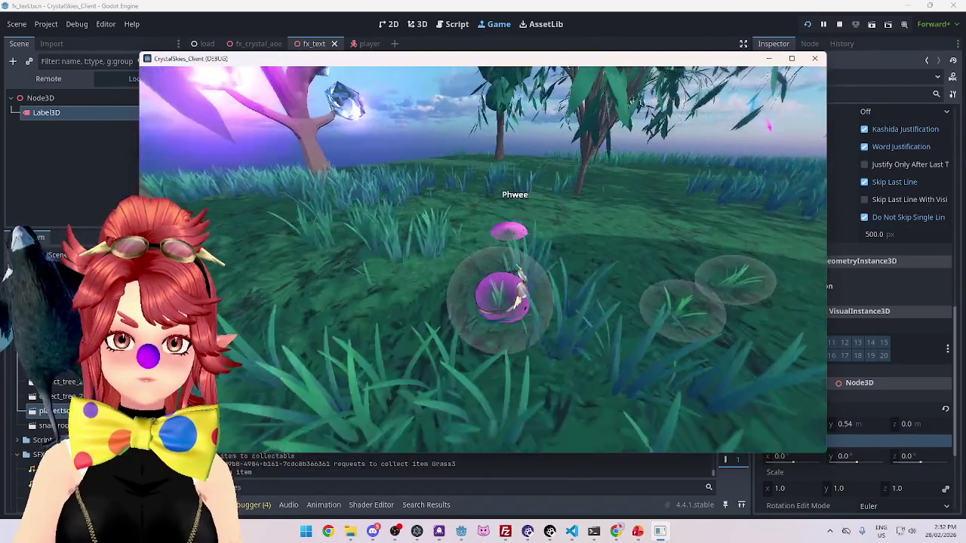
pyautogui.press('Escape')
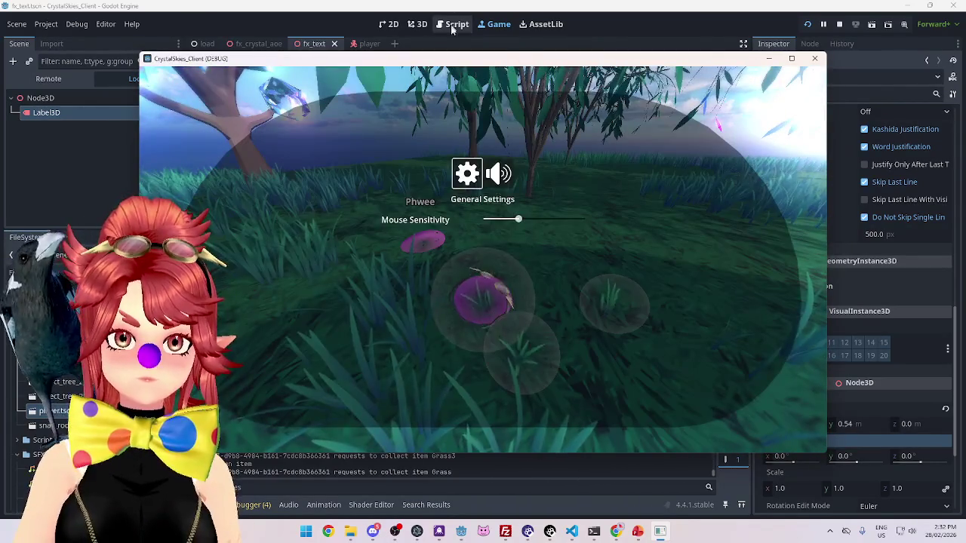
pyautogui.click(453, 25)
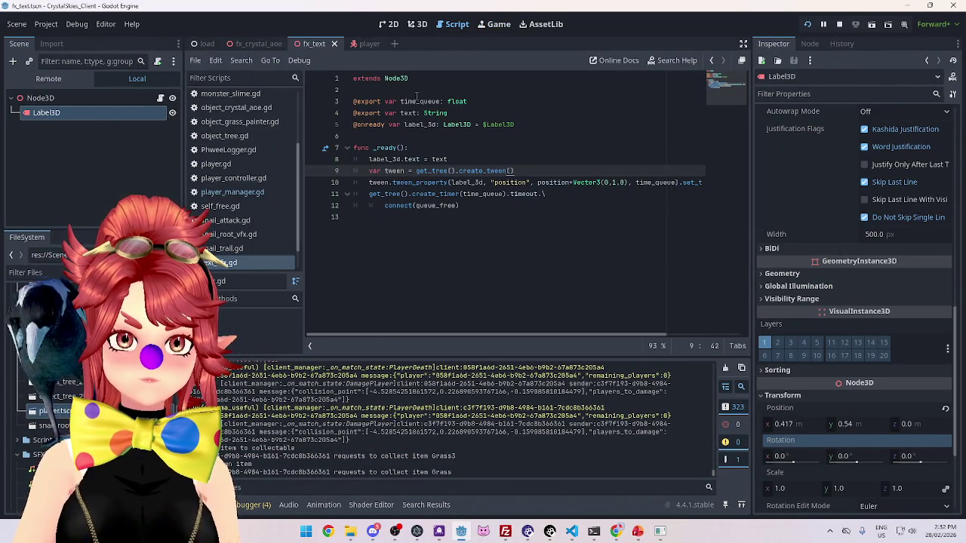
# Set the root Node3D's Time Queue to 0.3 and save the fx_text scene
pyautogui.click(14, 95)
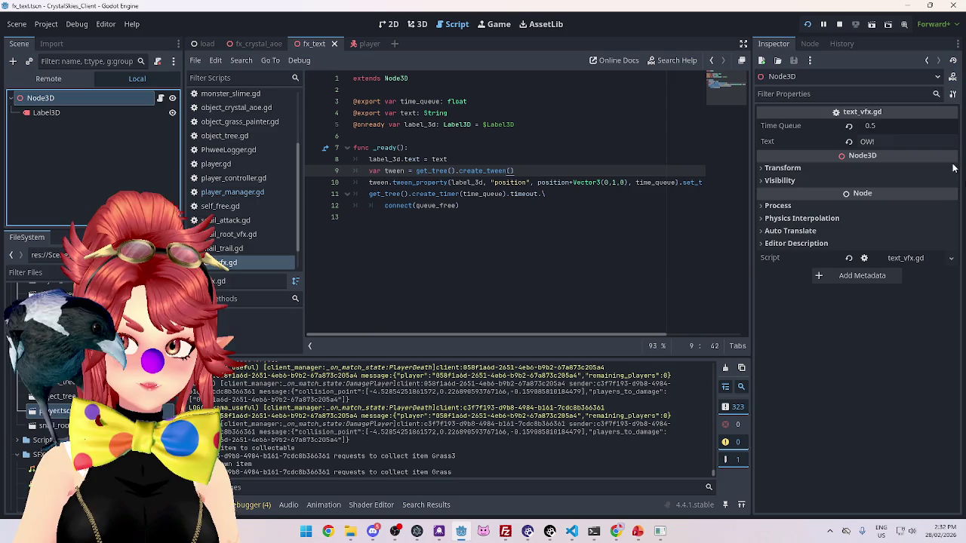
pyautogui.click(884, 126)
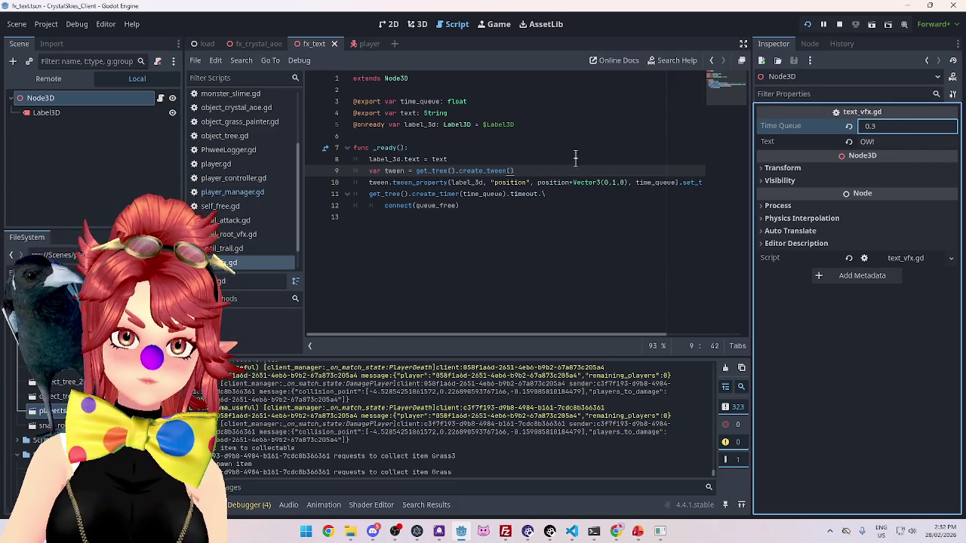
pyautogui.click(576, 136)
pyautogui.hotkey('ctrl', 's')
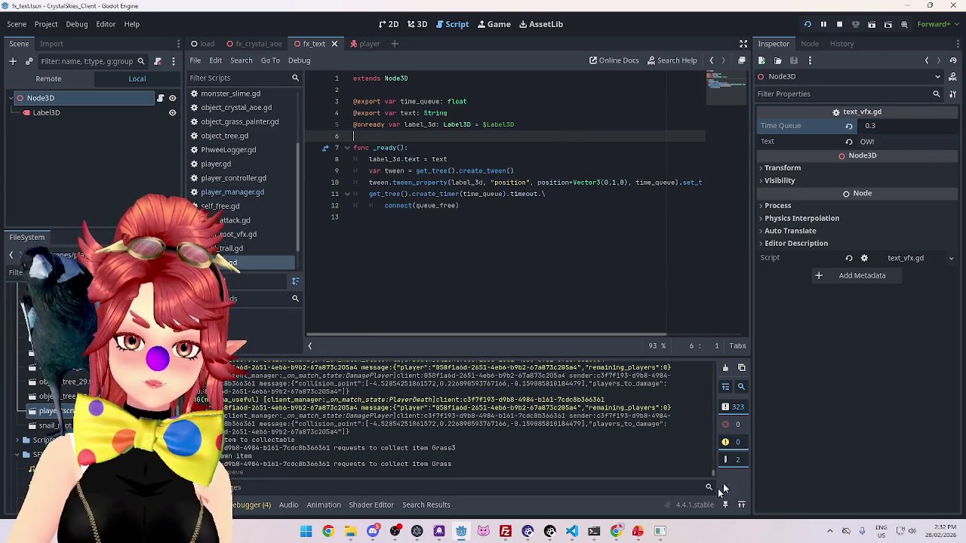
# Dock the running game back into the editor and respawn the player
pyautogui.click(661, 532)
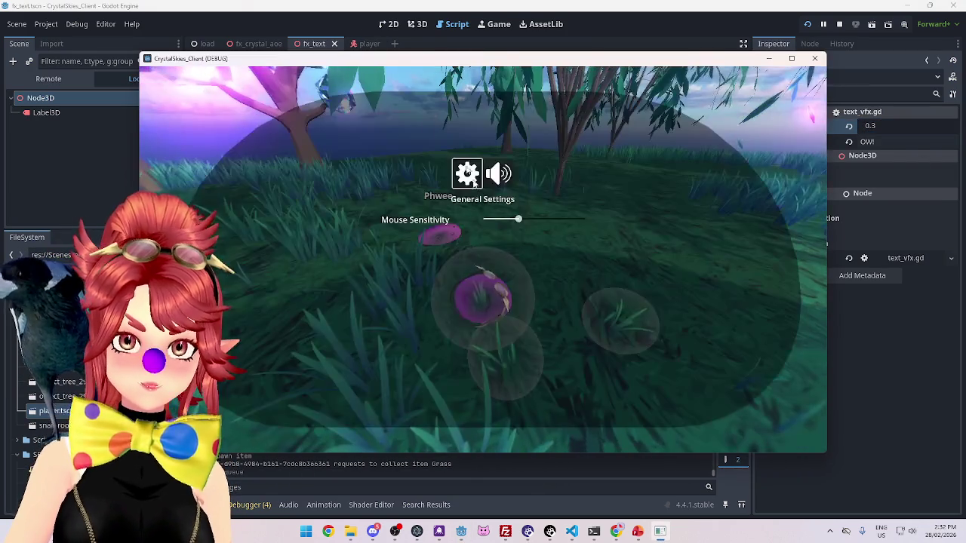
pyautogui.click(497, 24)
pyautogui.click(476, 156)
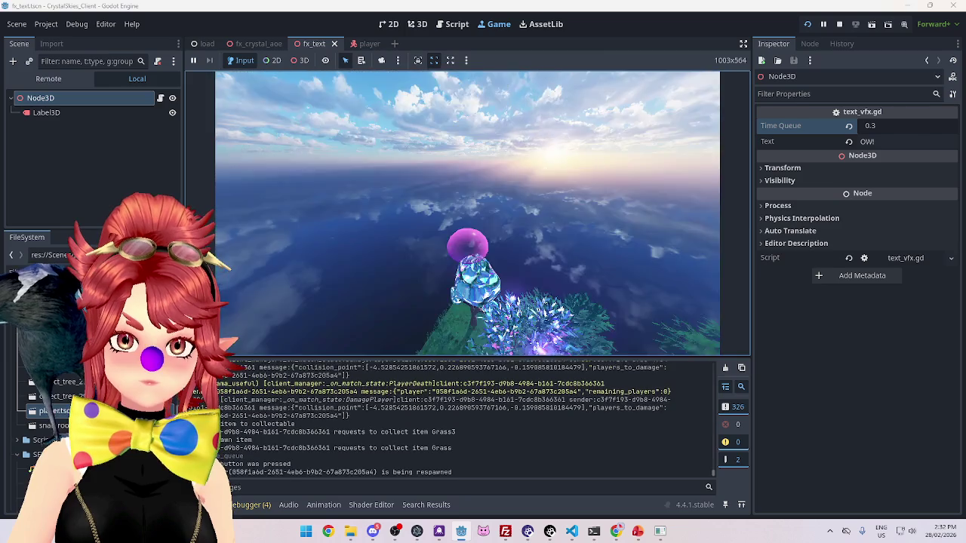
# Attack Phwee a couple more times, then bring up text_vfx.gd in the script editor
pyautogui.press('w')
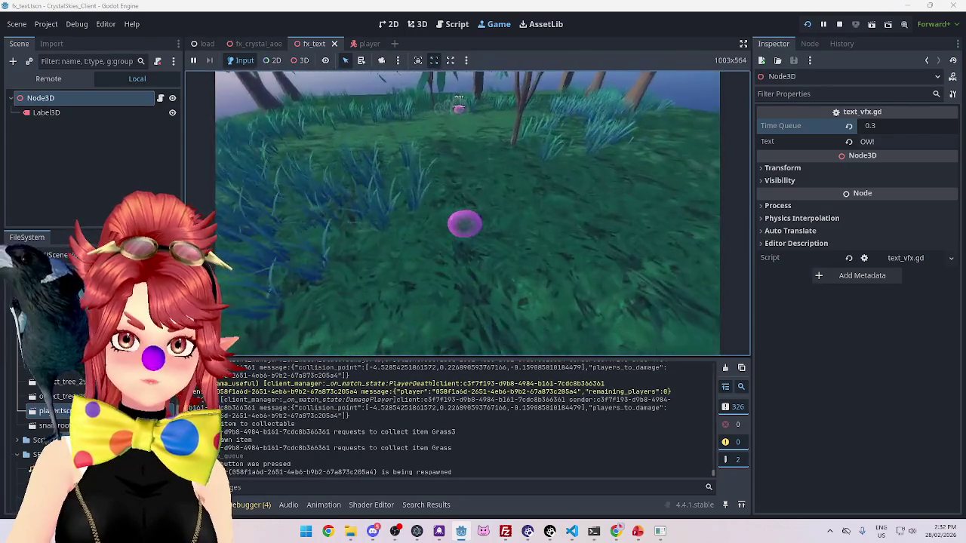
pyautogui.click(467, 212)
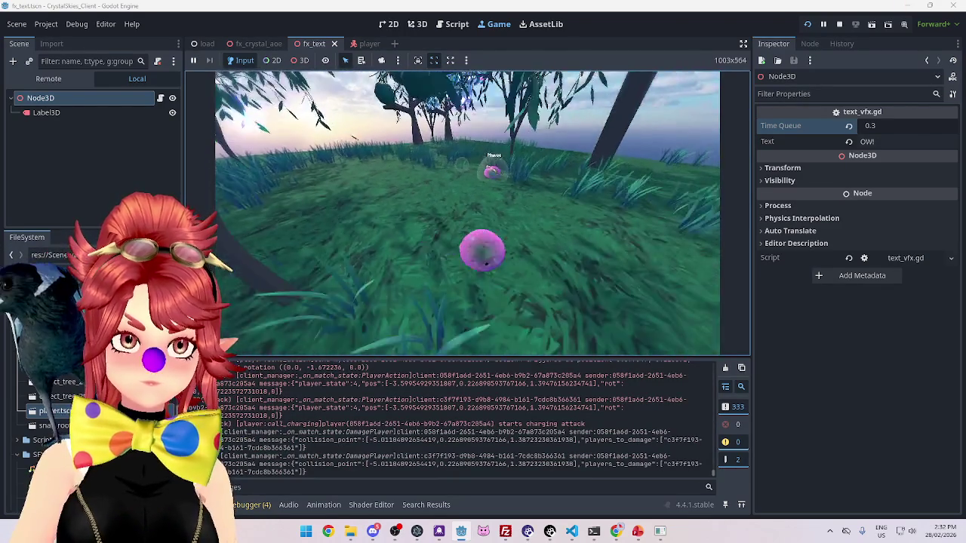
pyautogui.click(467, 212)
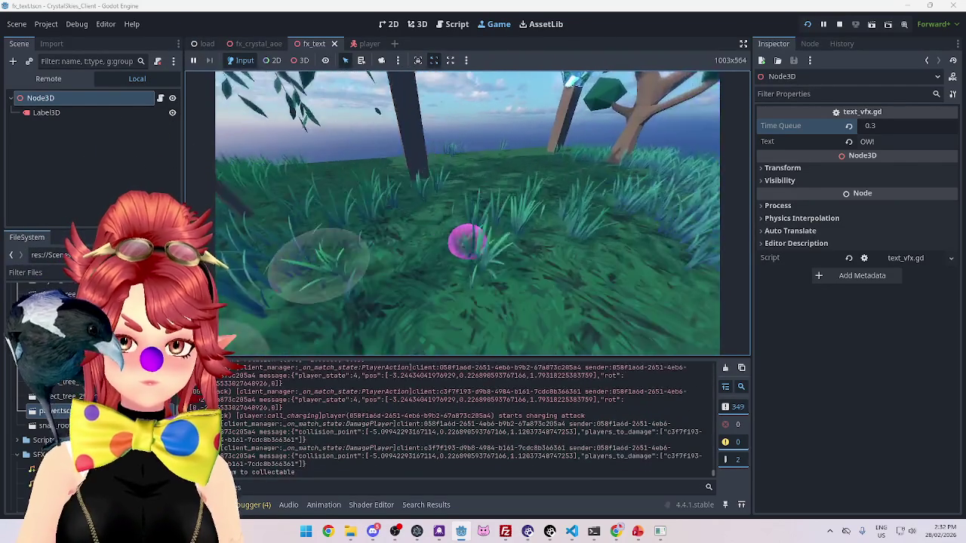
pyautogui.click(446, 23)
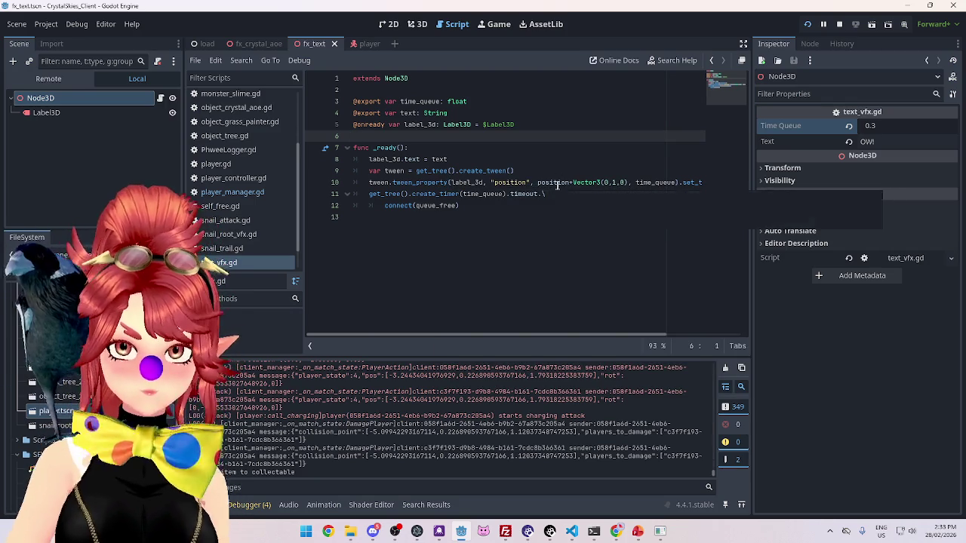
# Review the text_vfx.gd code, check the running game, and come back to the script
pyautogui.moveTo(577, 182)
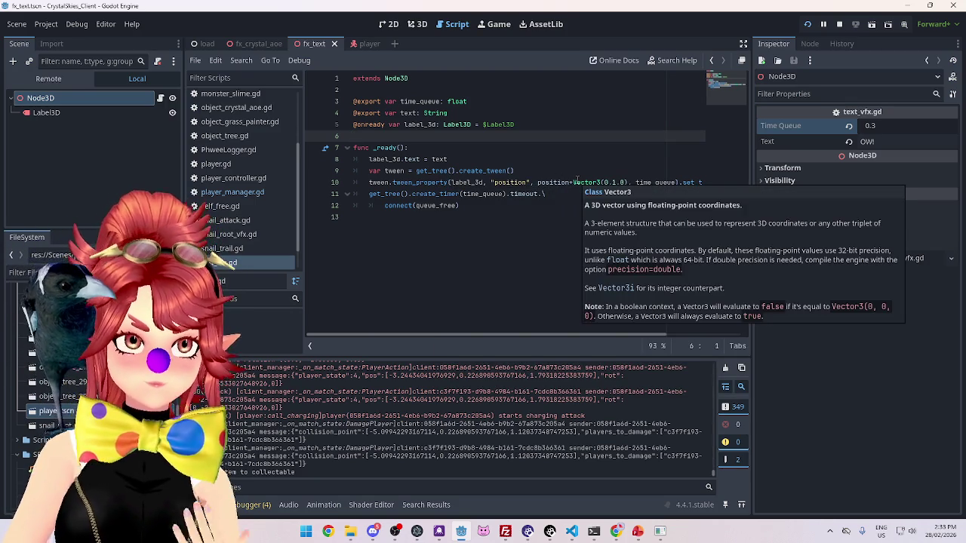
pyautogui.moveTo(544, 331)
pyautogui.mouseDown()
pyautogui.moveTo(645, 333)
pyautogui.moveTo(513, 332)
pyautogui.mouseUp()
pyautogui.click(498, 24)
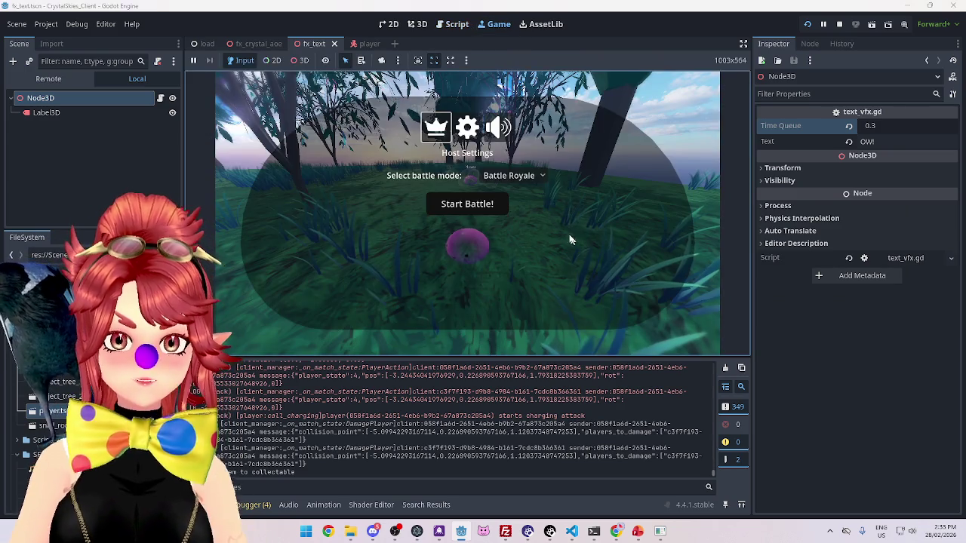
pyautogui.click(461, 202)
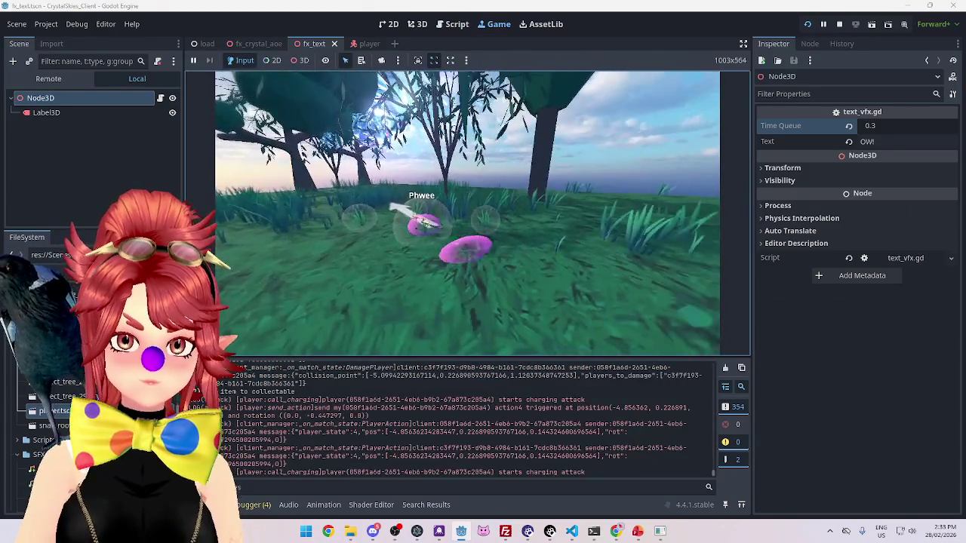
pyautogui.click(457, 25)
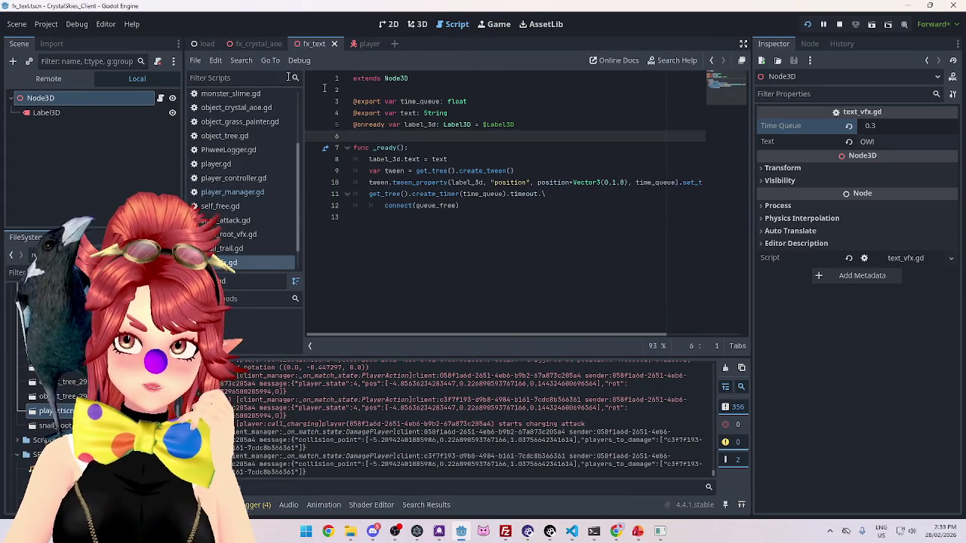
# Set Time Queue to 0.15 and save the fx_text scene
pyautogui.click(898, 126)
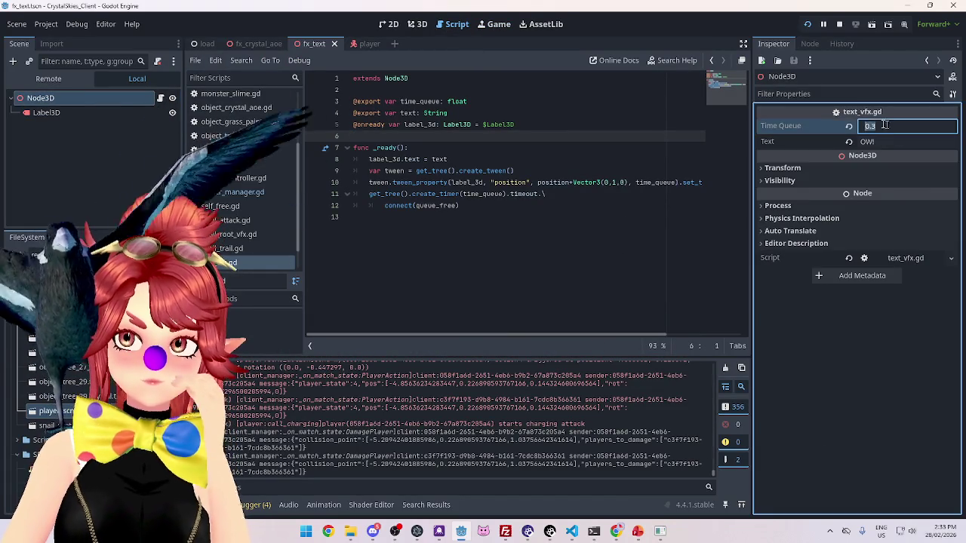
pyautogui.write('0.15')
pyautogui.press('Return')
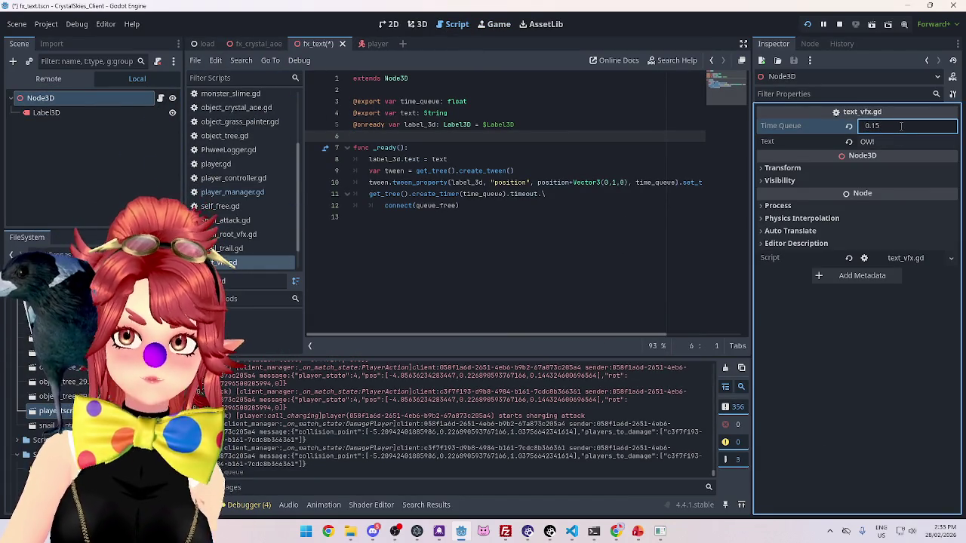
pyautogui.click(508, 206)
pyautogui.hotkey('ctrl', 's')
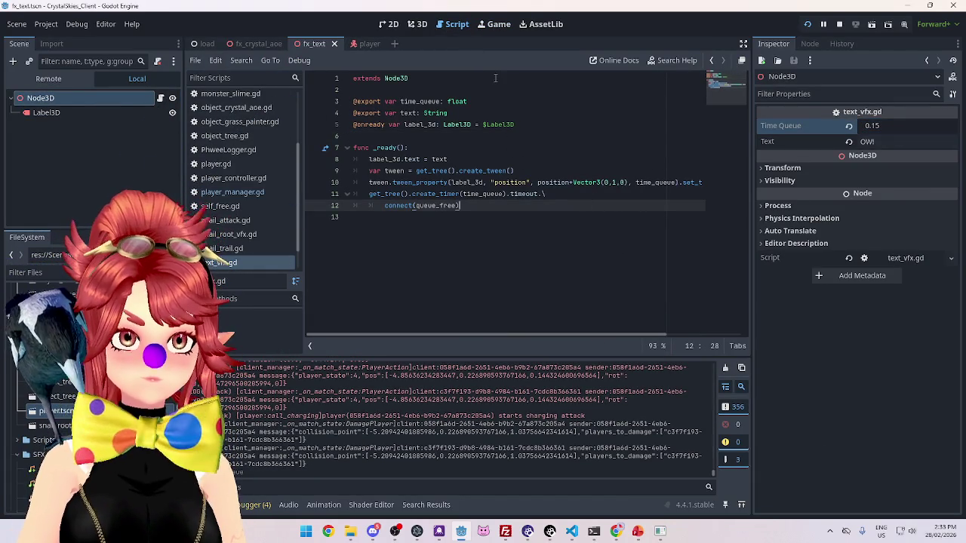
pyautogui.click(498, 23)
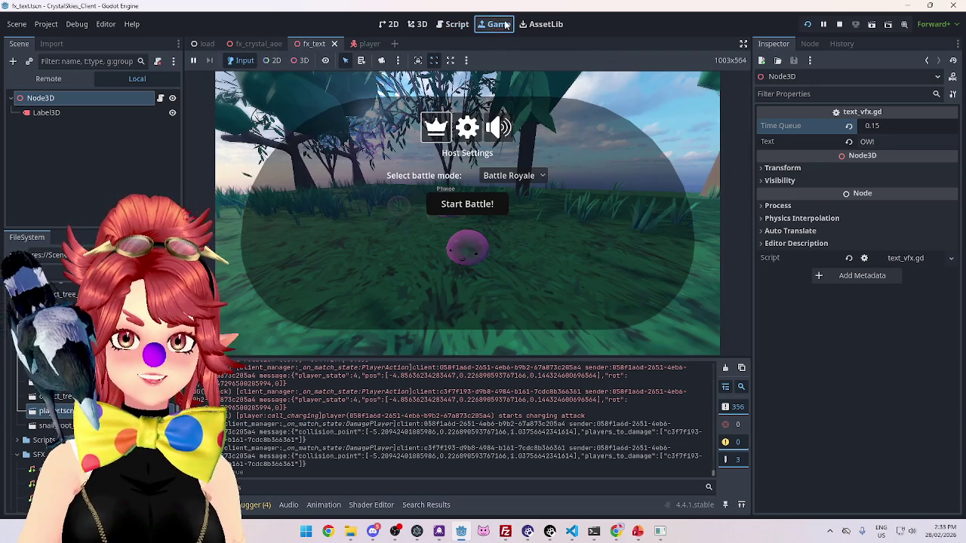
# Start the battle, respawn, and walk up to hit the other player with a charged attack
pyautogui.click(685, 122)
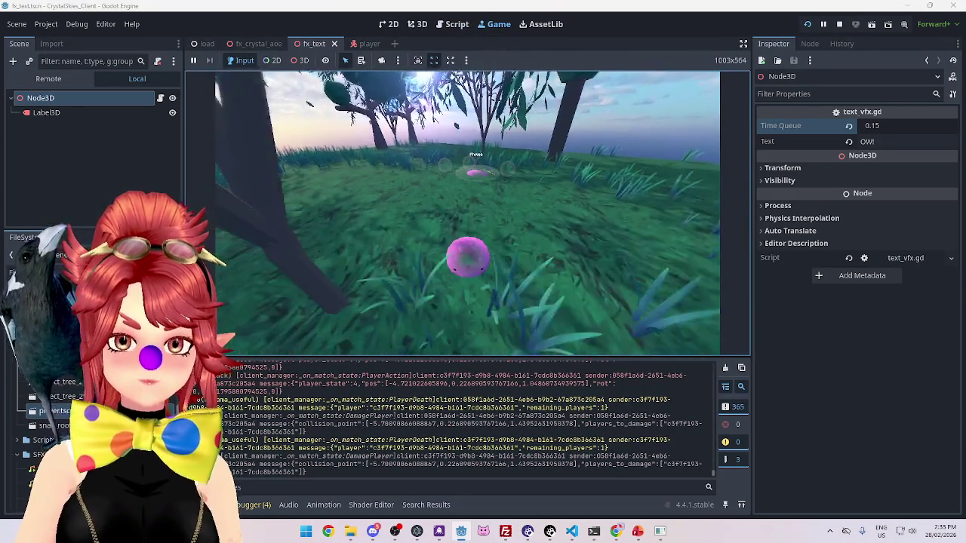
pyautogui.click(660, 531)
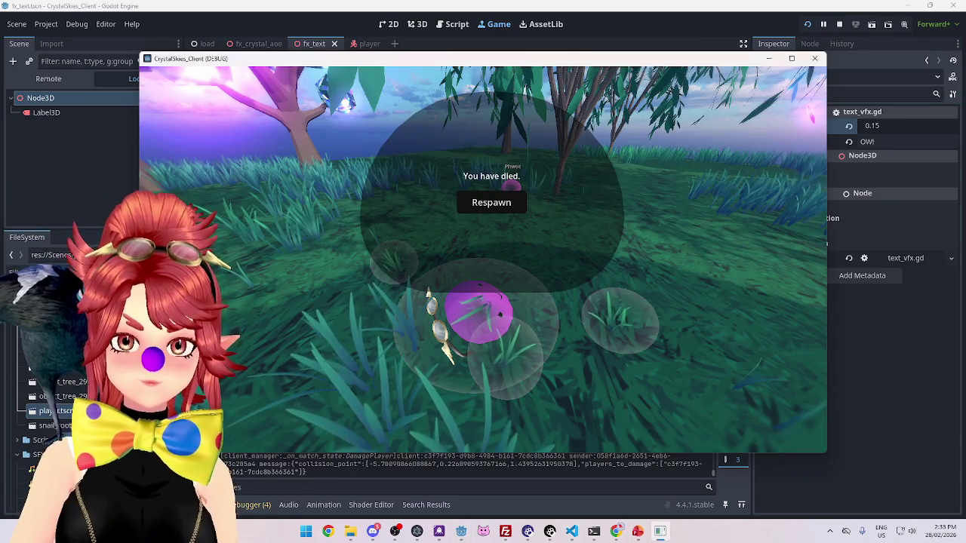
pyautogui.press('Escape')
pyautogui.click(508, 203)
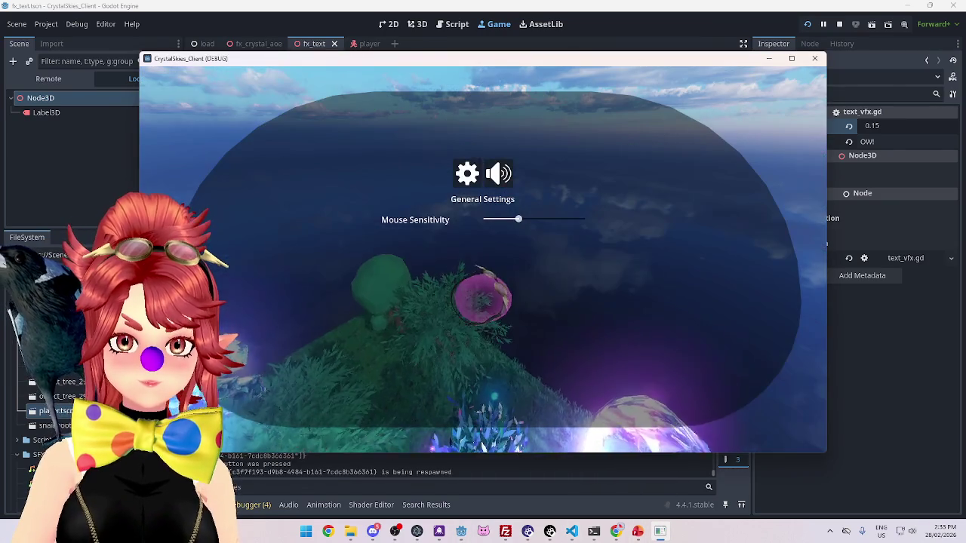
pyautogui.press('Escape')
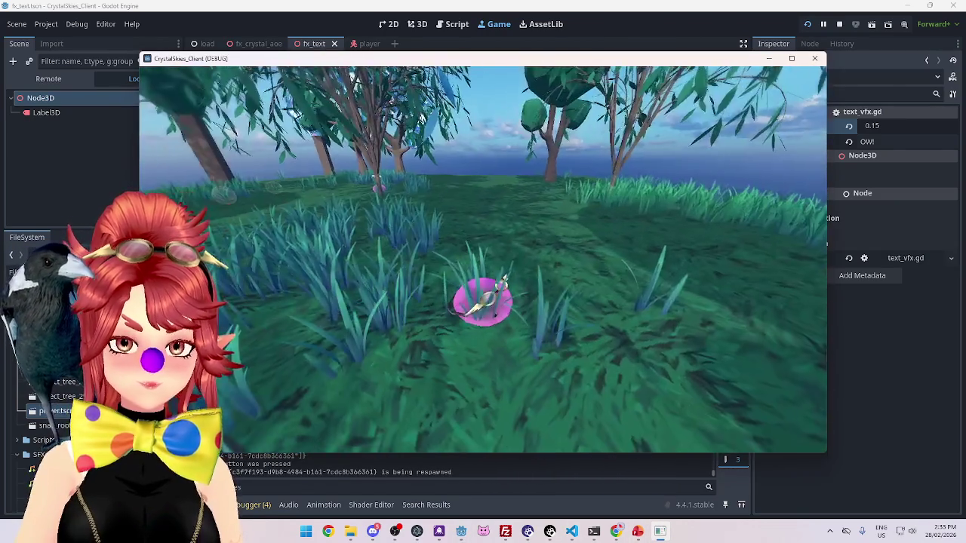
pyautogui.press('w')
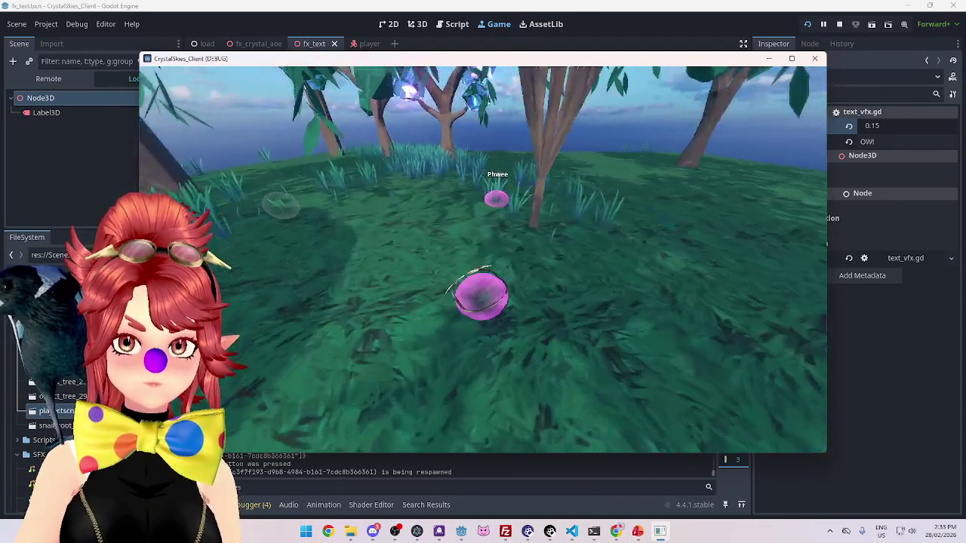
pyautogui.press('s')
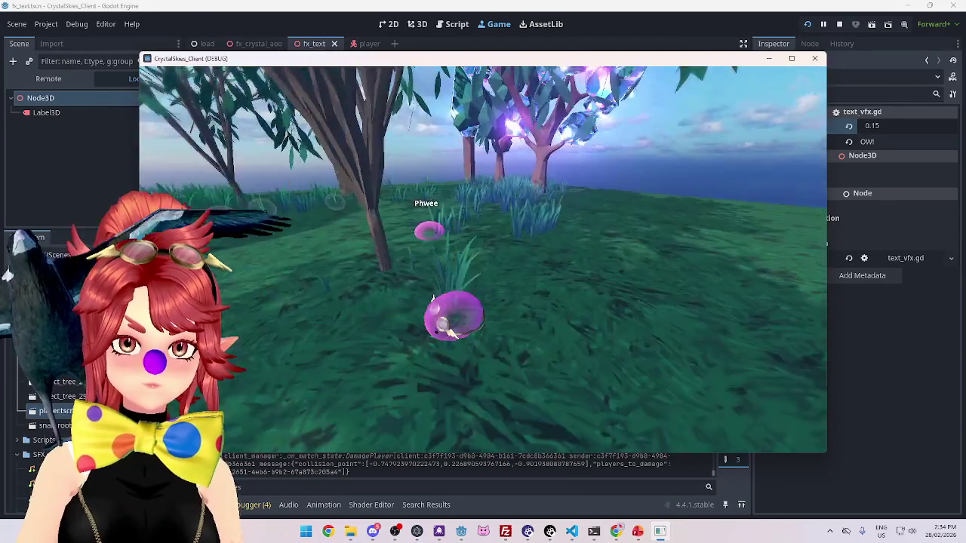
pyautogui.press('w')
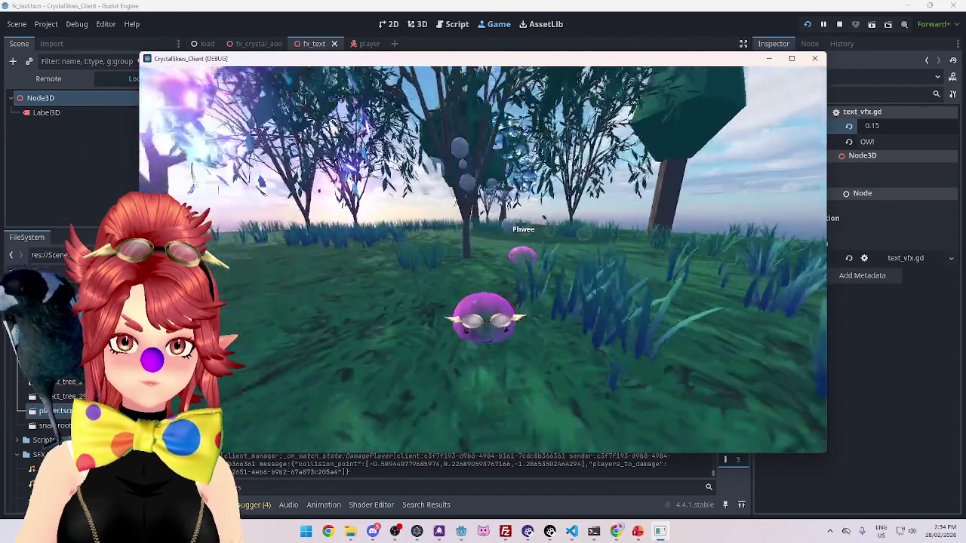
pyautogui.press('4')
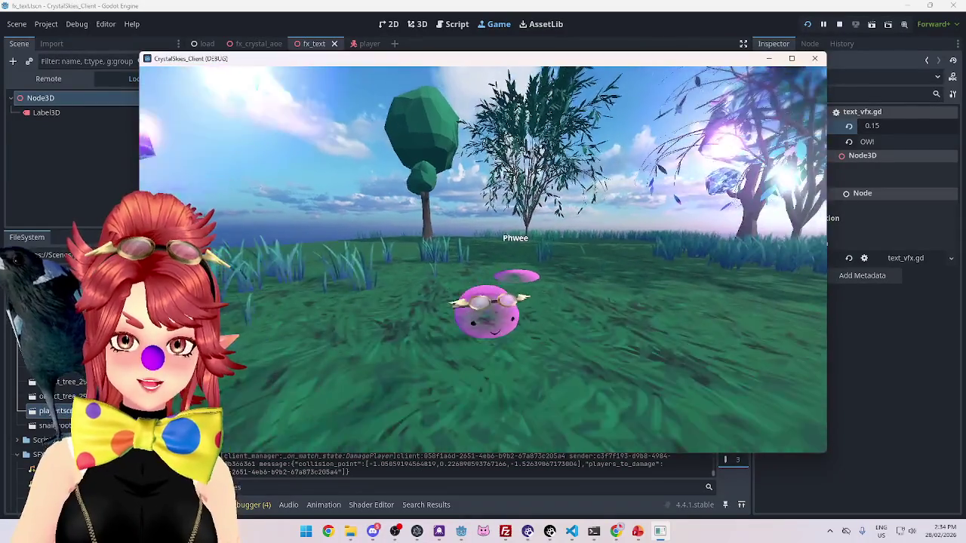
# In the embedded game view, land charged attacks on the other player to show OW!, then respawn
pyautogui.press('Escape')
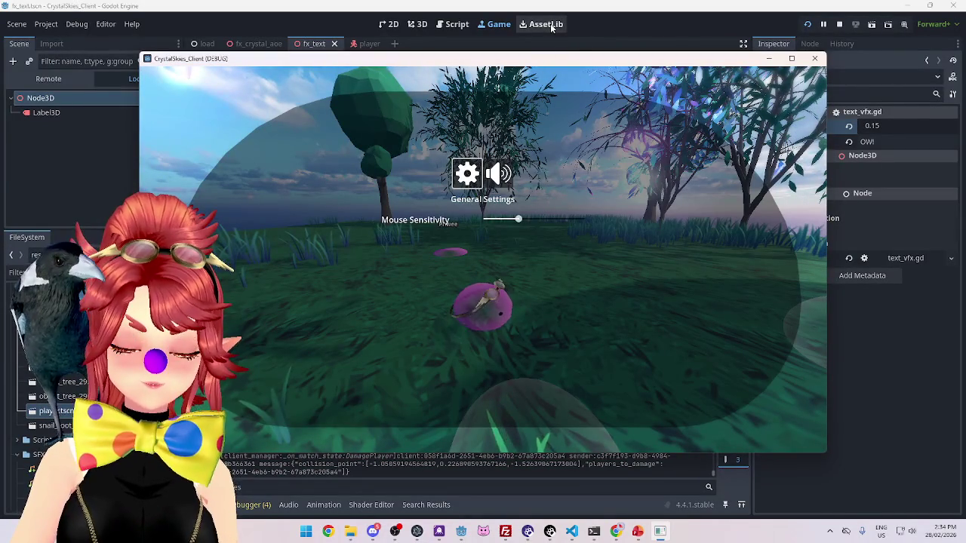
pyautogui.click(497, 28)
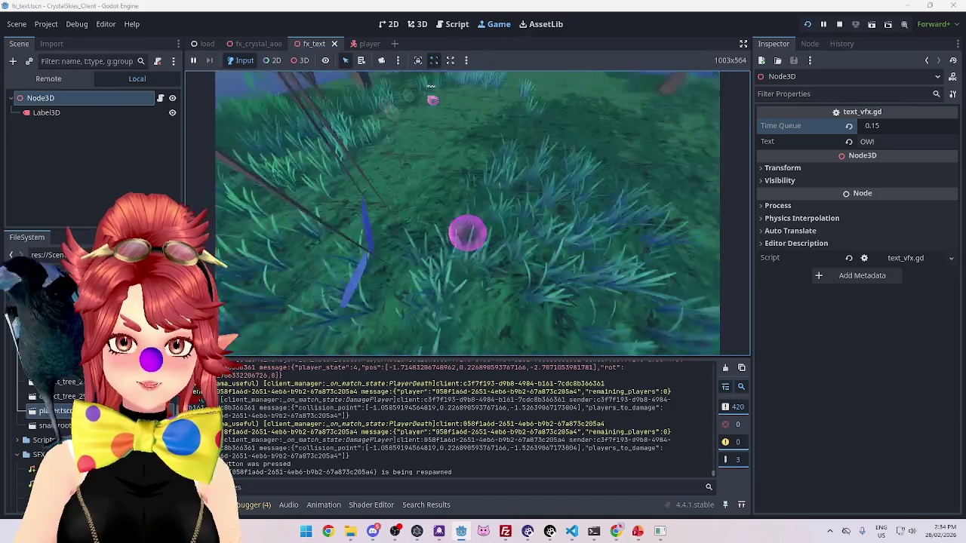
pyautogui.click(468, 168)
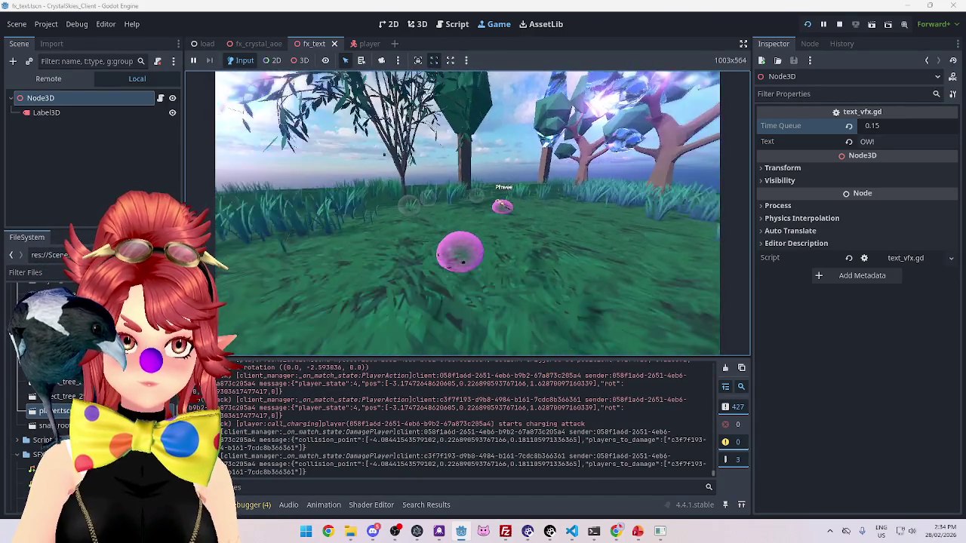
pyautogui.click(468, 213)
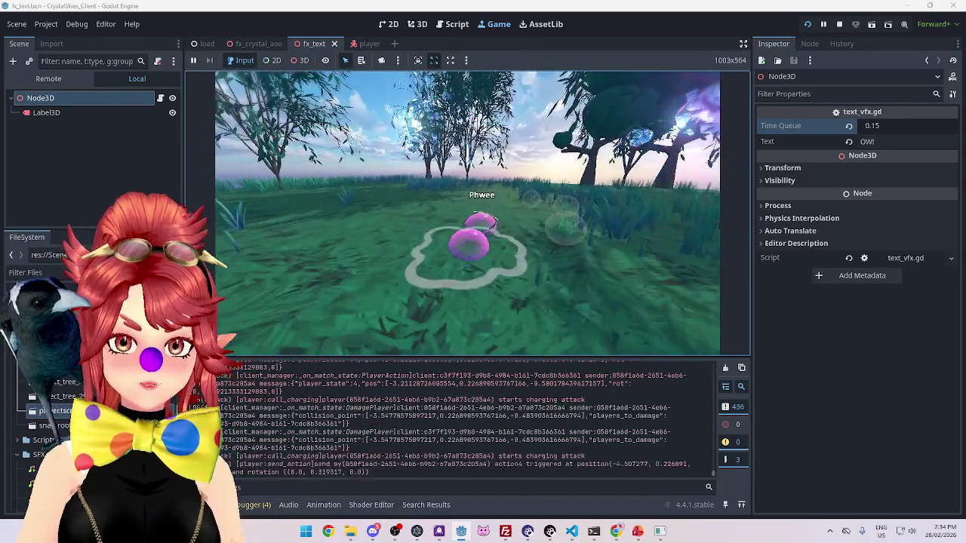
pyautogui.click(519, 240)
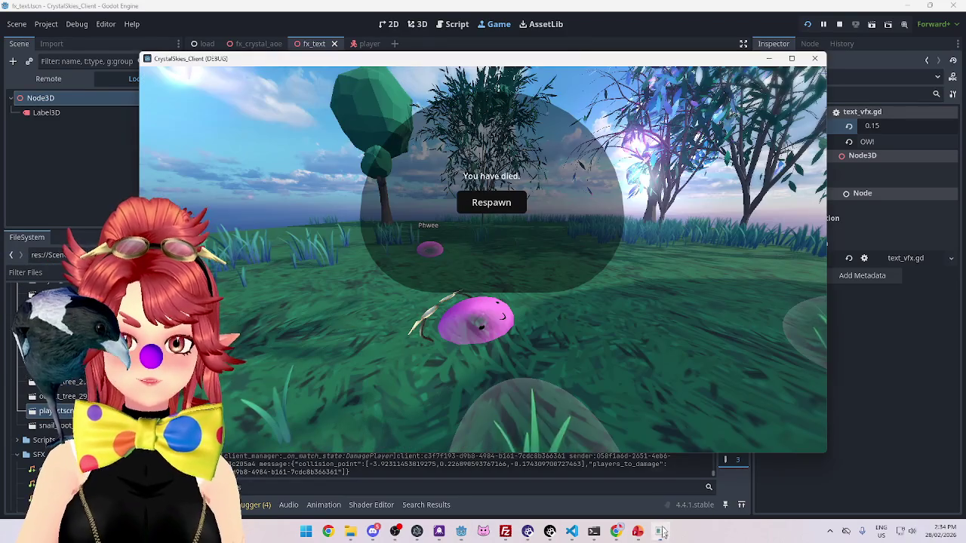
pyautogui.click(491, 202)
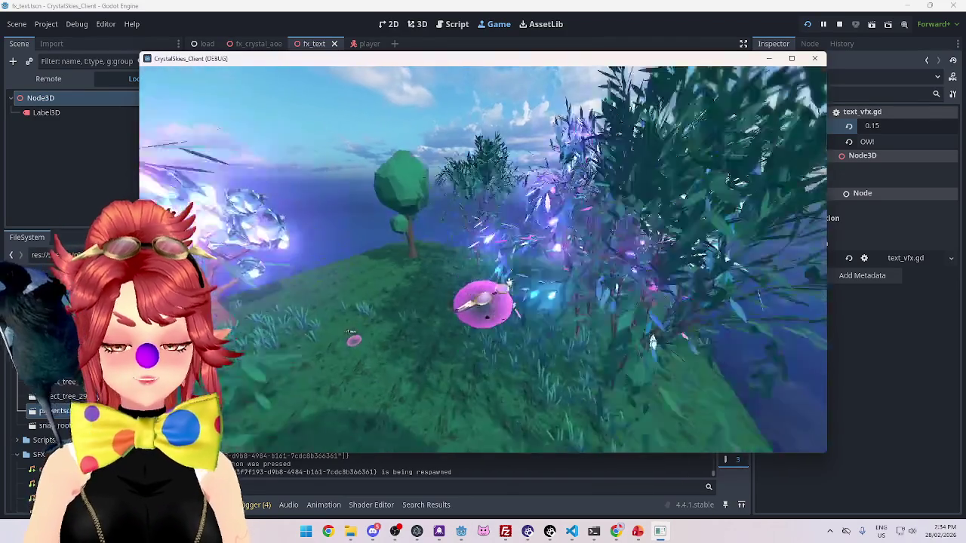
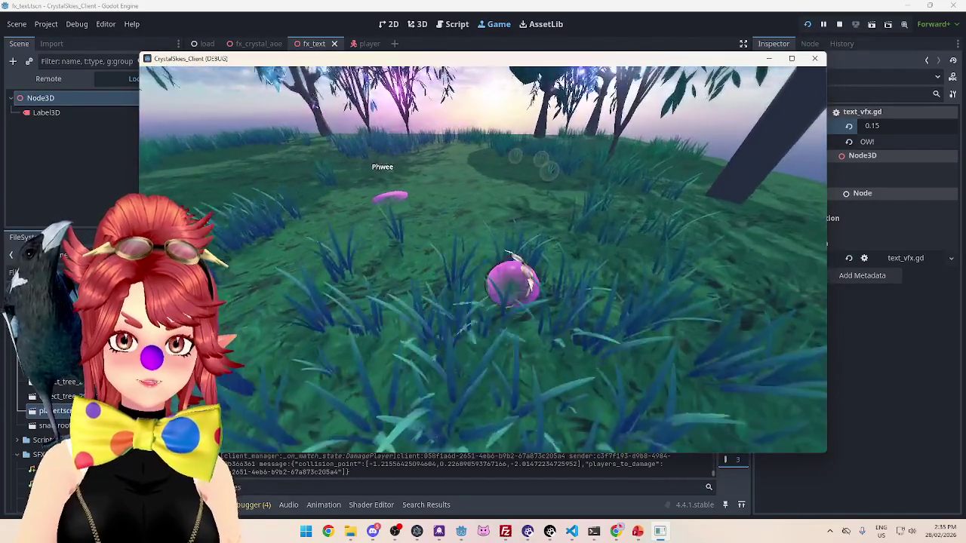
# Playtest a charging attack to see the floating 'OW!' damage text, then return to the fx_text 3D view
pyautogui.press('Escape')
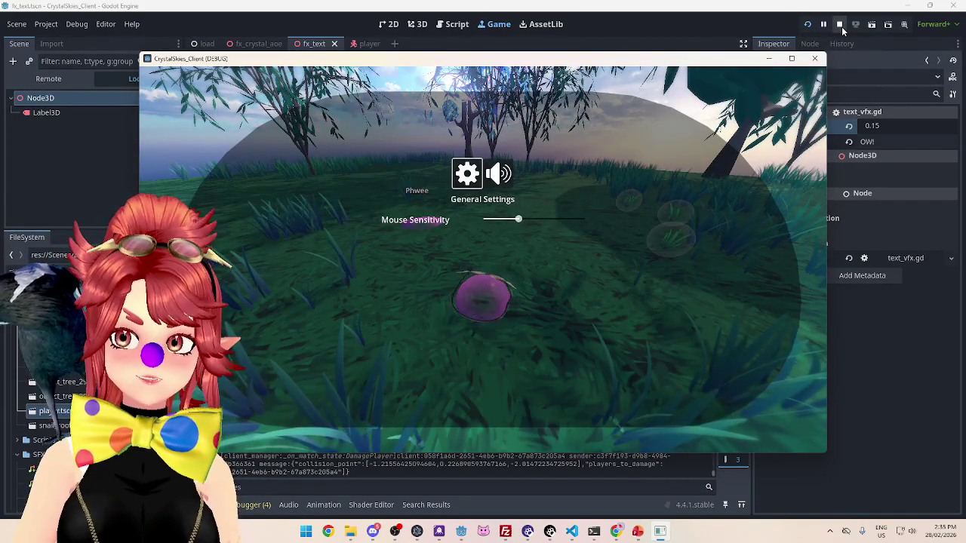
pyautogui.click(478, 27)
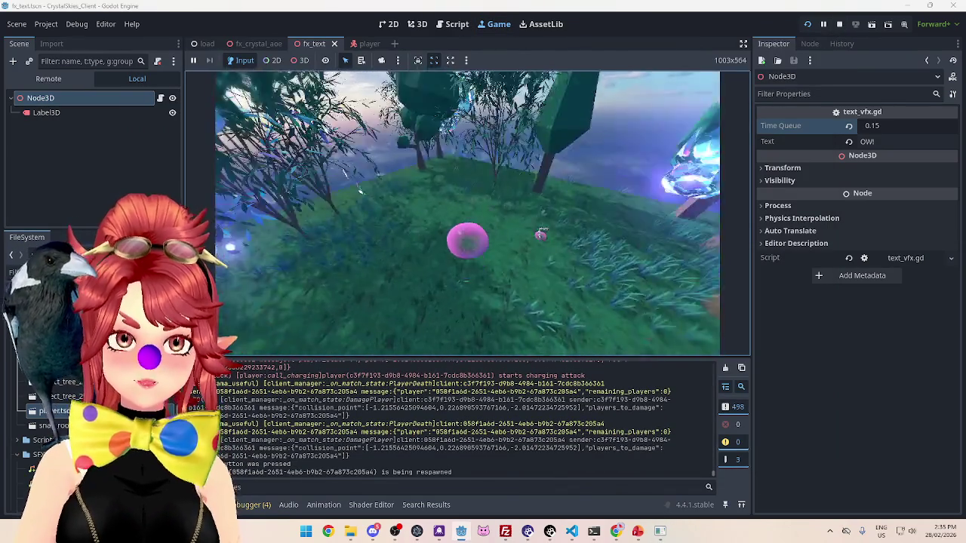
pyautogui.click(467, 212)
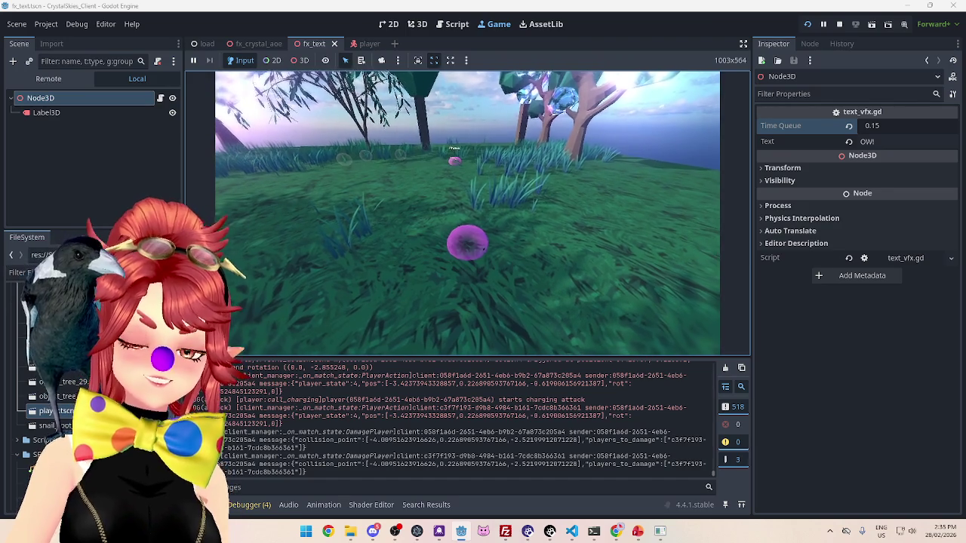
pyautogui.hotkey('alt', 'Tab')
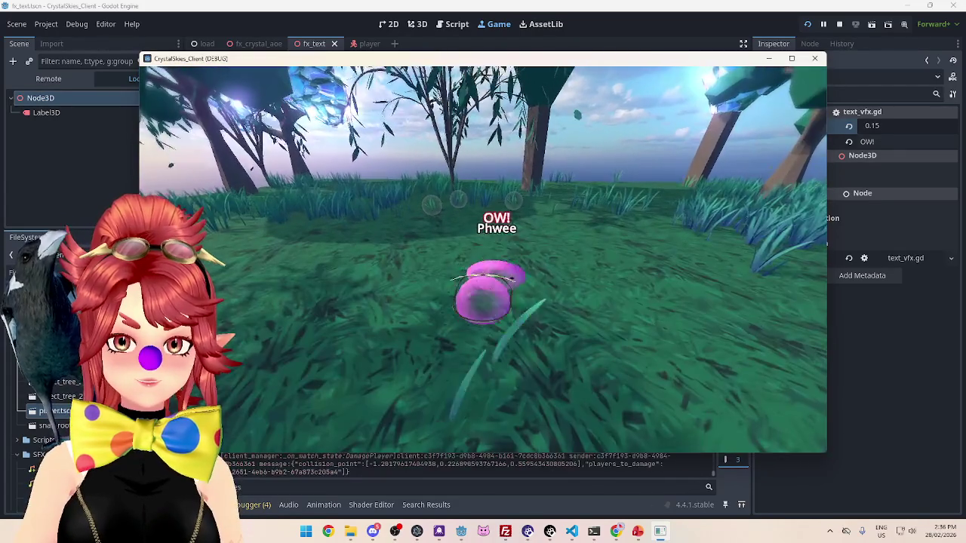
pyautogui.press('Escape')
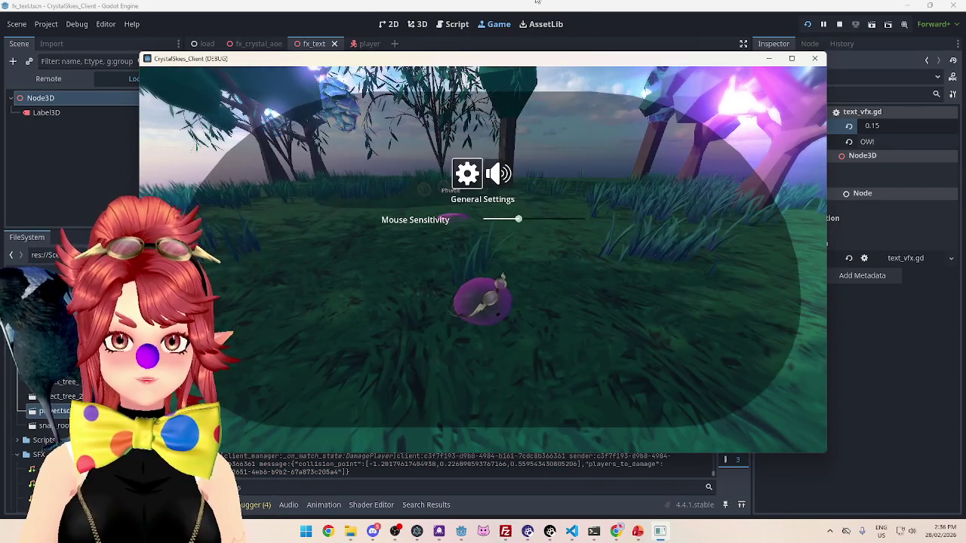
pyautogui.click(652, 22)
pyautogui.click(417, 23)
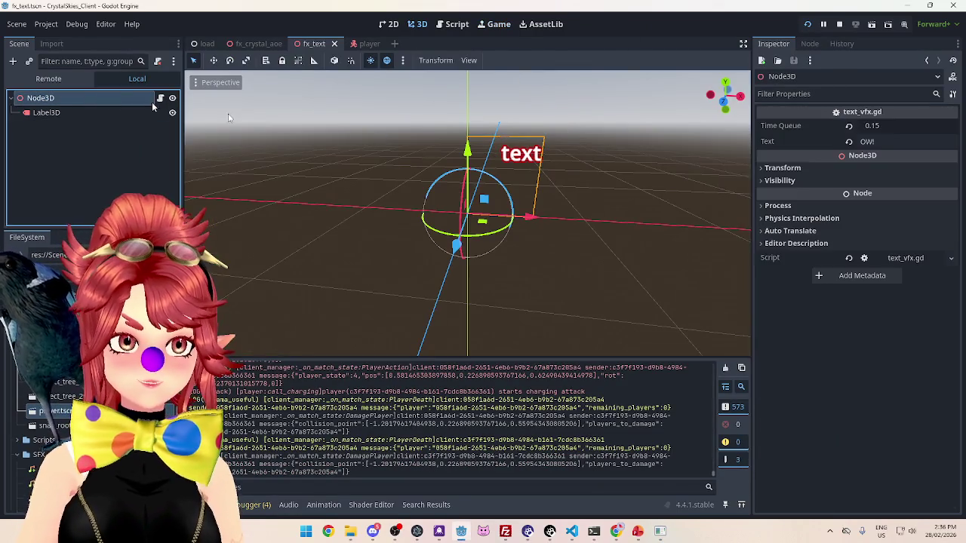
# Set the fx_text Time Queue to 0.1, save the scene, and open text_vfx.gd
pyautogui.click(887, 125)
pyautogui.write('5')
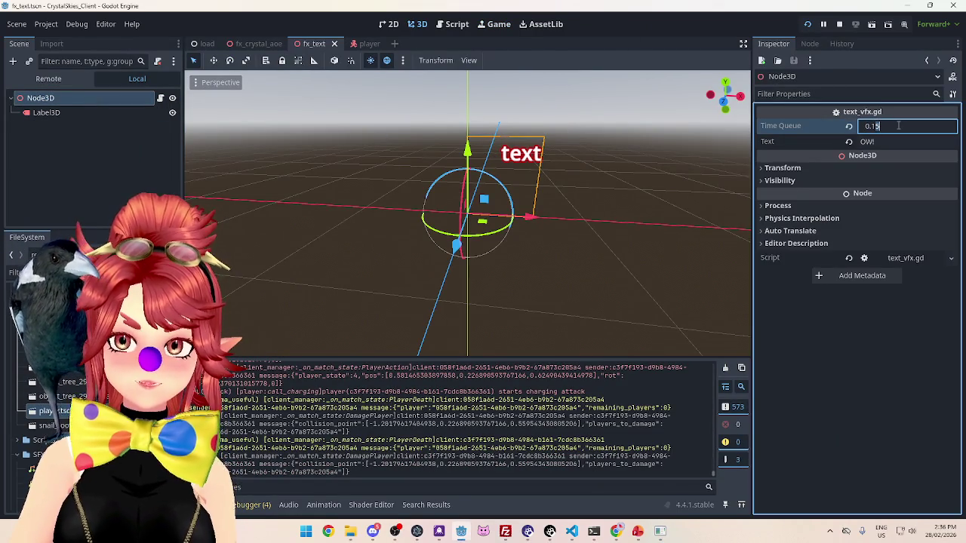
pyautogui.press('BackSpace')
pyautogui.press('Return')
pyautogui.hotkey('ctrl', 's')
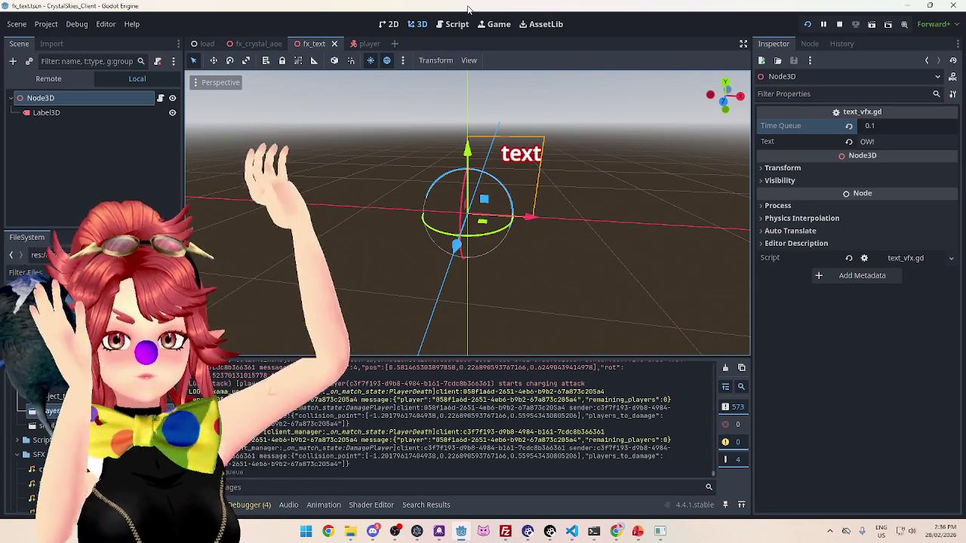
pyautogui.hotkey('ctrl', 'F3')
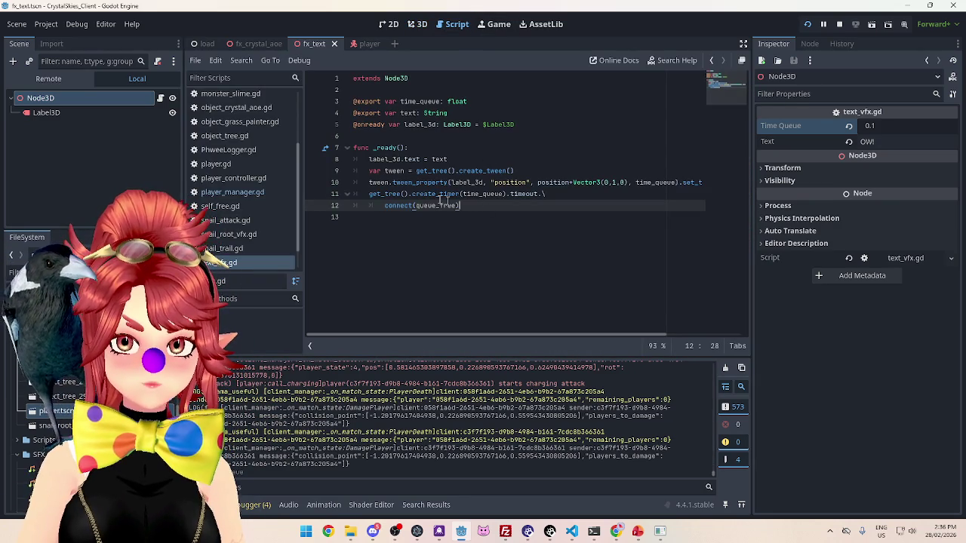
# Duplicate the two tween lines 9–10 as new lines 11–12
pyautogui.click(370, 184)
pyautogui.moveTo(369, 183); pyautogui.dragTo(402, 183)
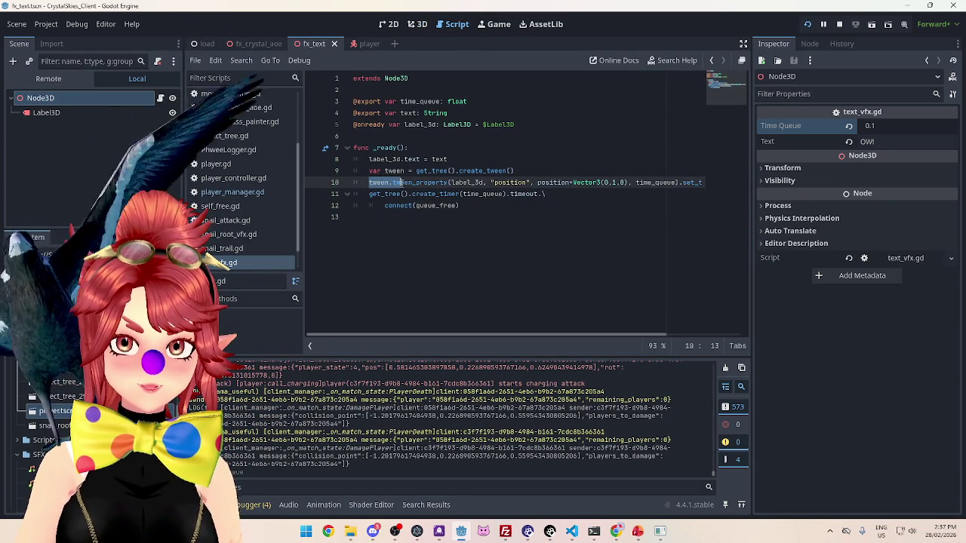
pyautogui.moveTo(369, 171); pyautogui.dragTo(735, 182)
pyautogui.hotkey('ctrl', 'c')
pyautogui.press('End')
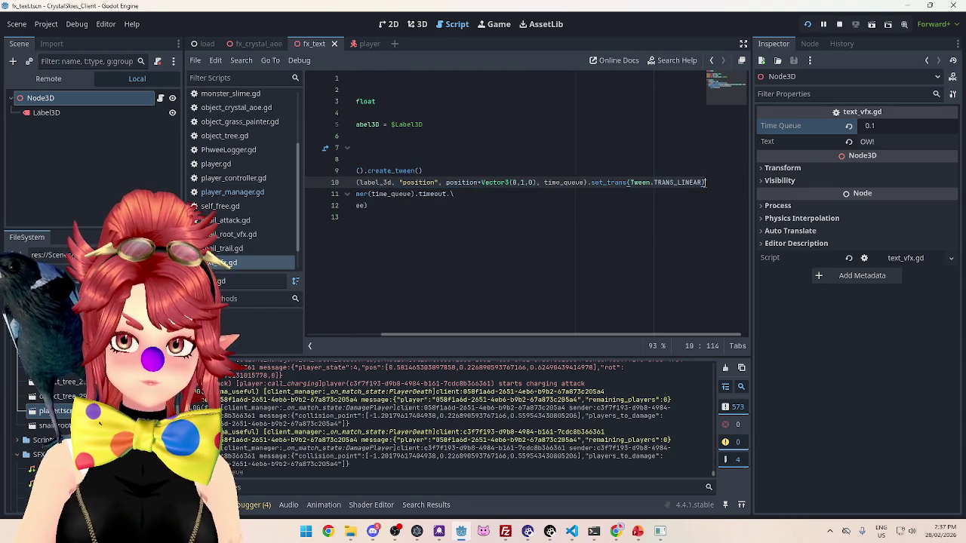
pyautogui.press('Return')
pyautogui.hotkey('ctrl', 'v')
# Rename the duplicated tween to tween2 and change its animated property to "SCALE"
pyautogui.hscroll(-3, 528, 324)
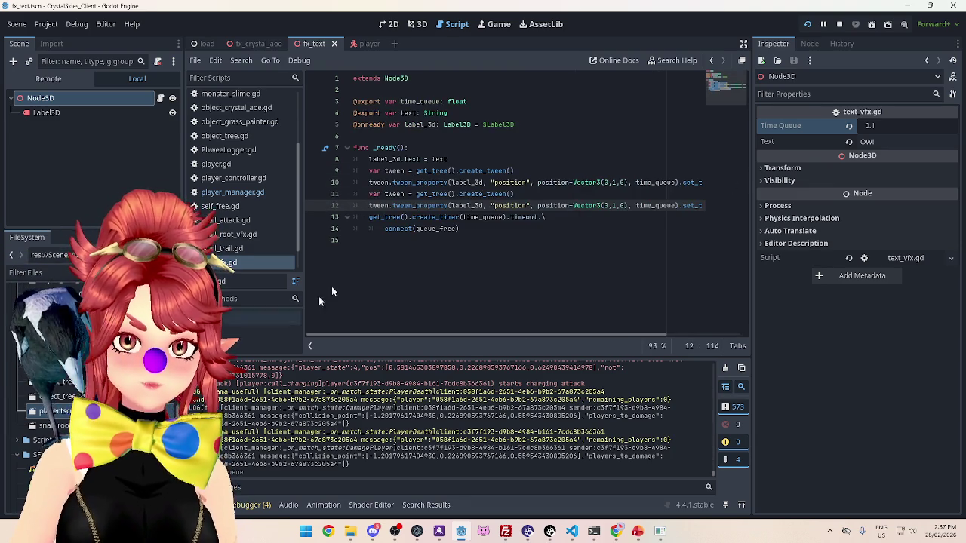
pyautogui.click(406, 193)
pyautogui.write('2')
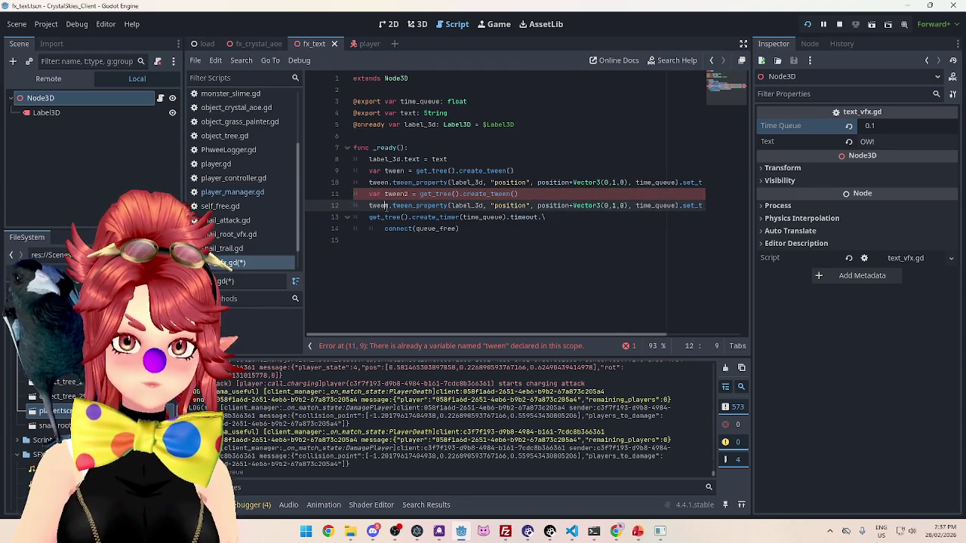
pyautogui.click(392, 205)
pyautogui.write('2')
pyautogui.doubleClick(510, 205)
pyautogui.write('sCALE')
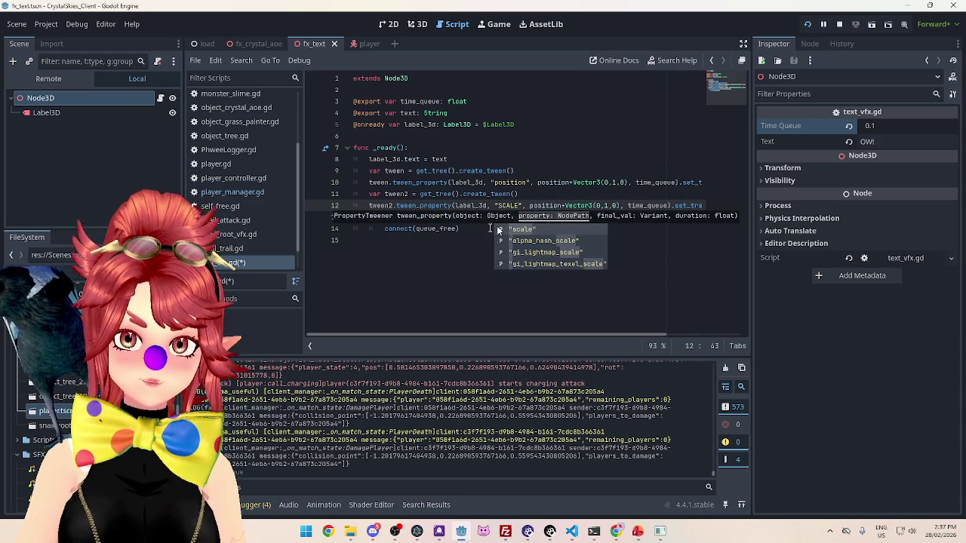
pyautogui.click(502, 264)
# Change tween2's target from position+Vector3(0,1,0) to Vector3(1,1,1)
pyautogui.moveTo(519, 334); pyautogui.dragTo(559, 334)
pyautogui.moveTo(492, 206); pyautogui.dragTo(585, 205)
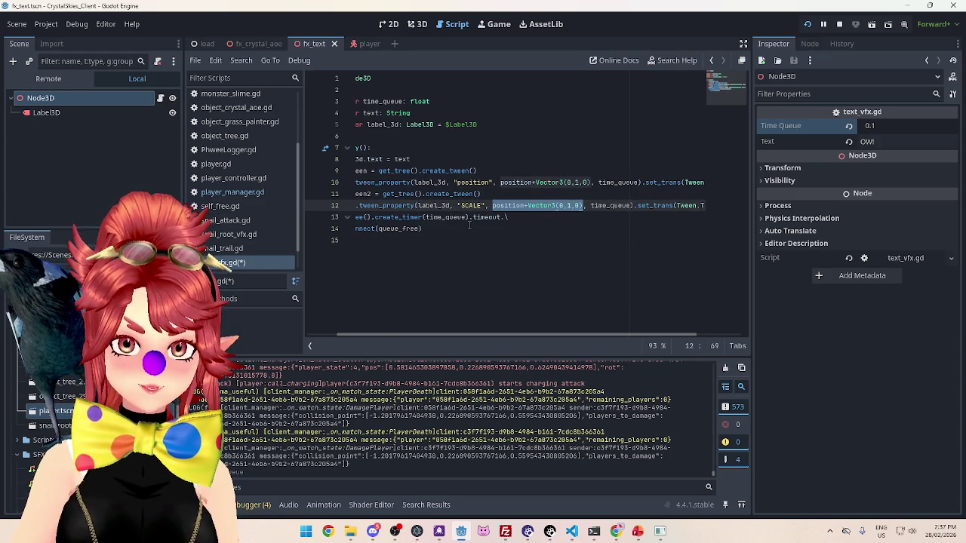
pyautogui.click(104, 115)
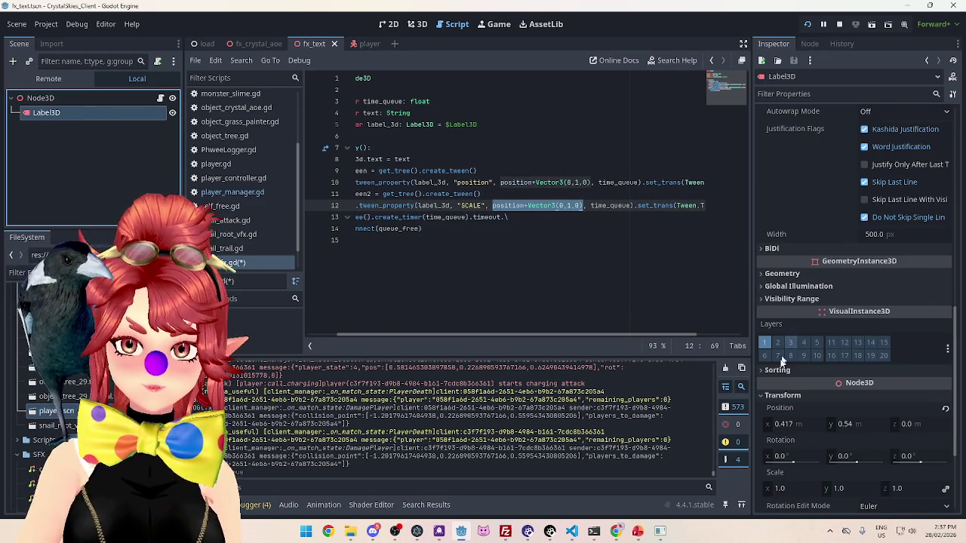
pyautogui.moveTo(491, 205); pyautogui.dragTo(525, 205)
pyautogui.hotkey('shift', 'Right')
pyautogui.press('BackSpace')
pyautogui.doubleClick(528, 205)
pyautogui.write('1')
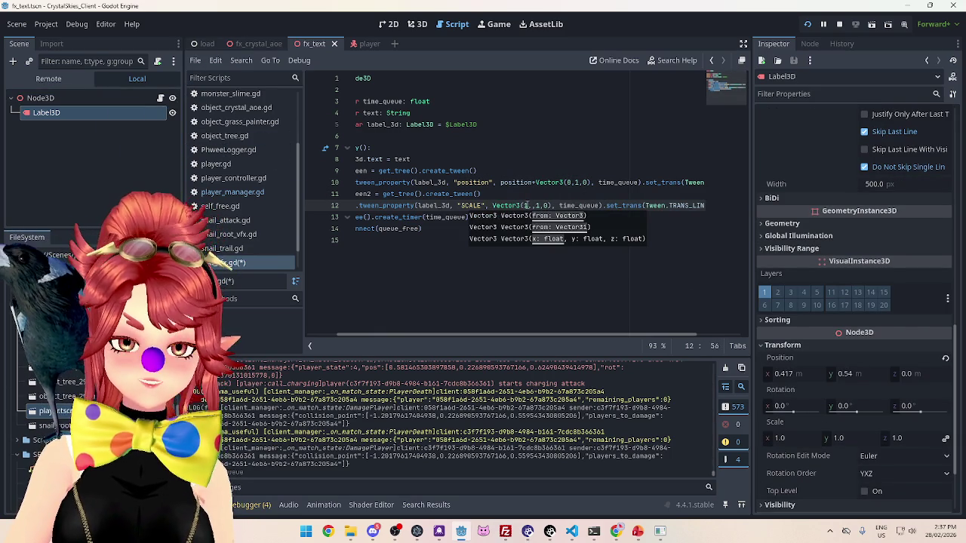
pyautogui.doubleClick(541, 205)
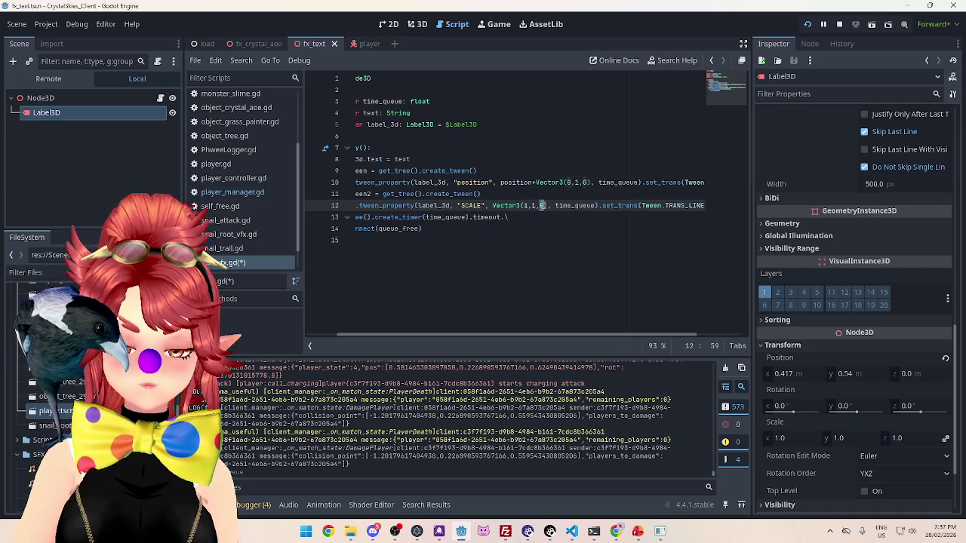
pyautogui.write('1')
pyautogui.moveTo(522, 336); pyautogui.dragTo(469, 336)
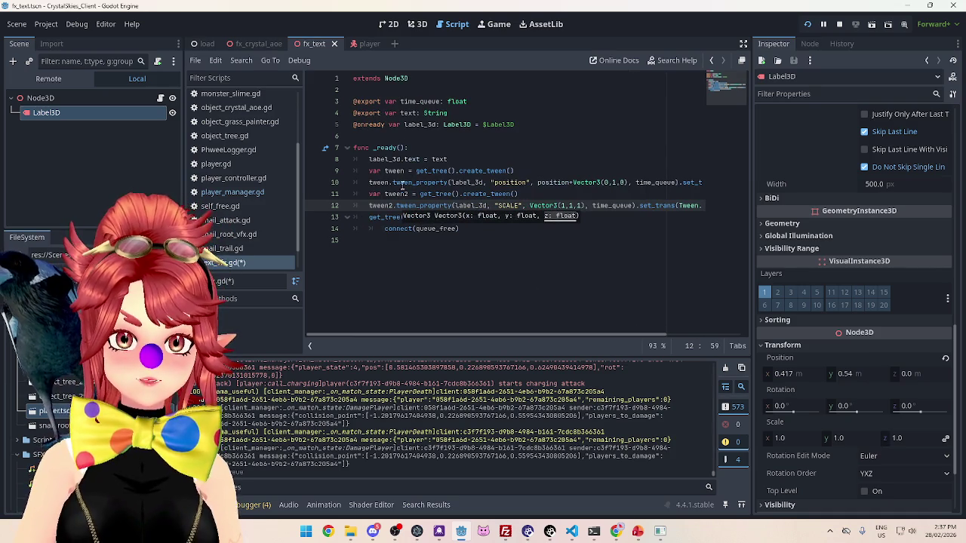
# Insert an empty line above the label text line at line 8
pyautogui.click(369, 159)
pyautogui.press('Return')
pyautogui.press('Up')
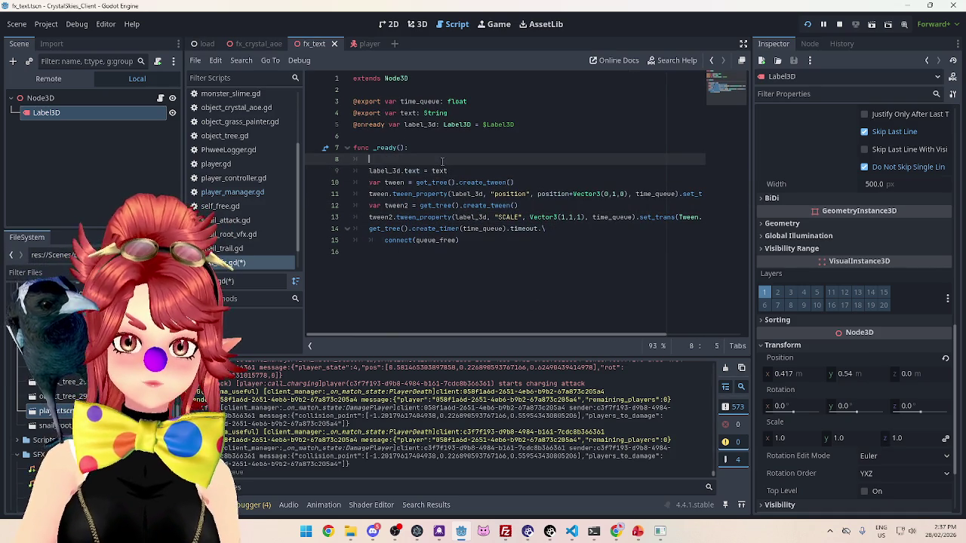
# Add label_3d.scale = Vector3(0.3,0.3,0.3) on line 8 and save the script
pyautogui.write('LABEL')
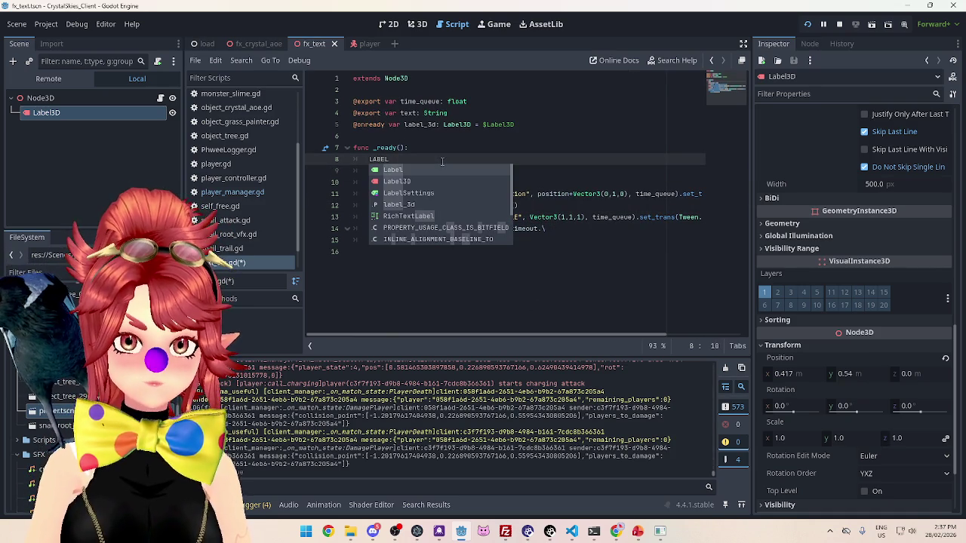
pyautogui.press('Down')
pyautogui.press('Down')
pyautogui.press('Down')
pyautogui.press('Return')
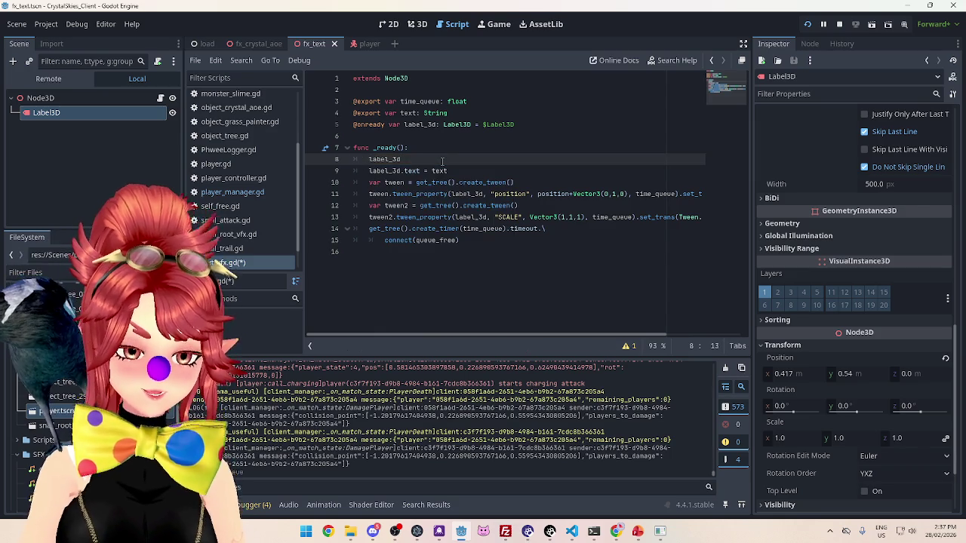
pyautogui.write('SC')
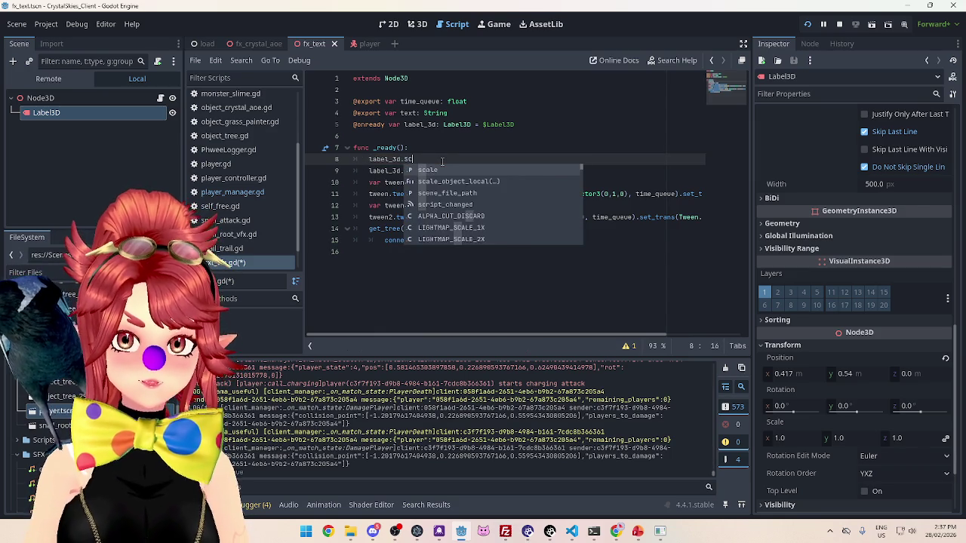
pyautogui.press('BackSpace')
pyautogui.press('BackSpace')
pyautogui.write('sc')
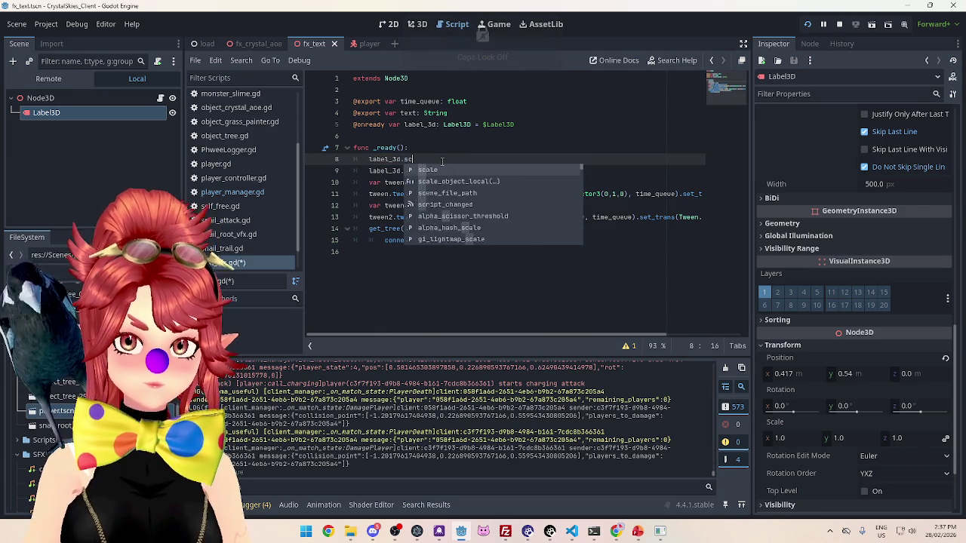
pyautogui.write('ale = ')
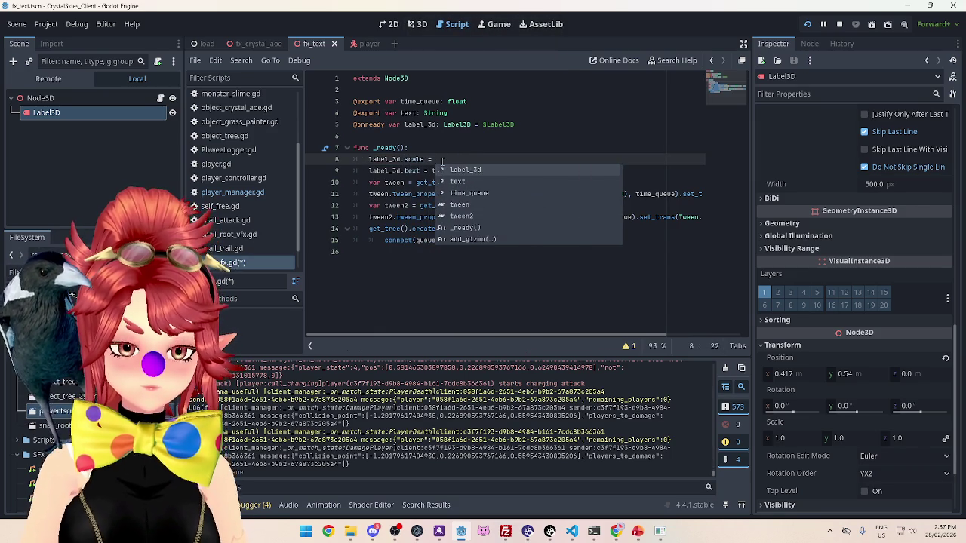
pyautogui.write('Vector3()')
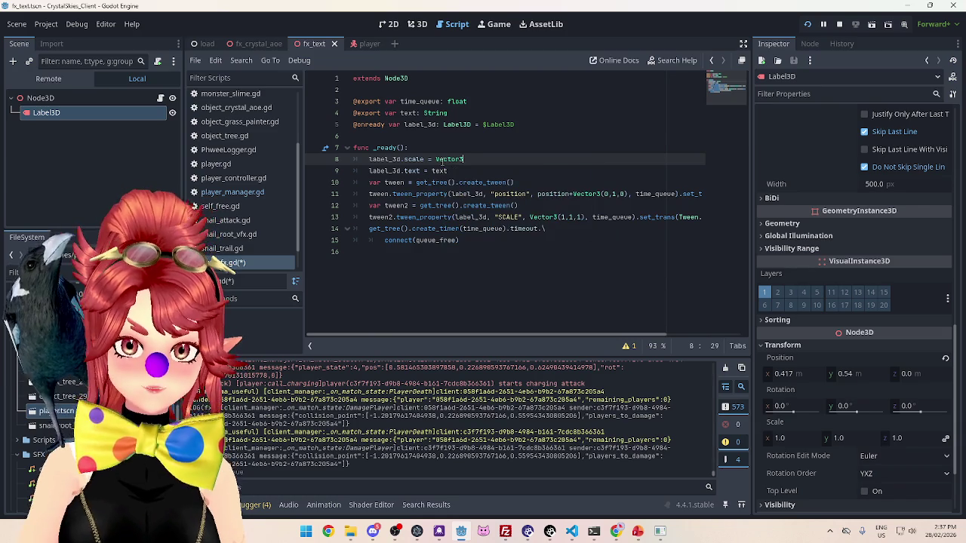
pyautogui.press('Left')
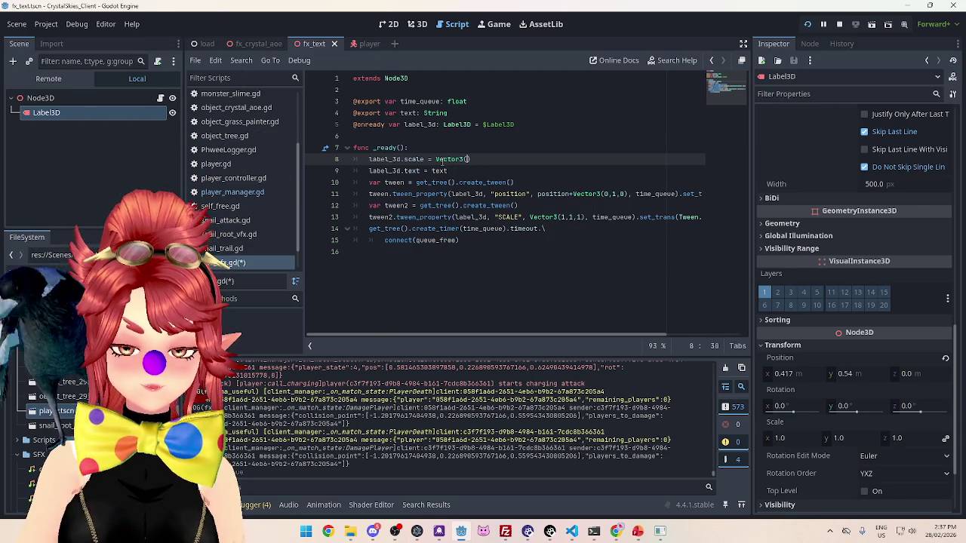
pyautogui.write('0.')
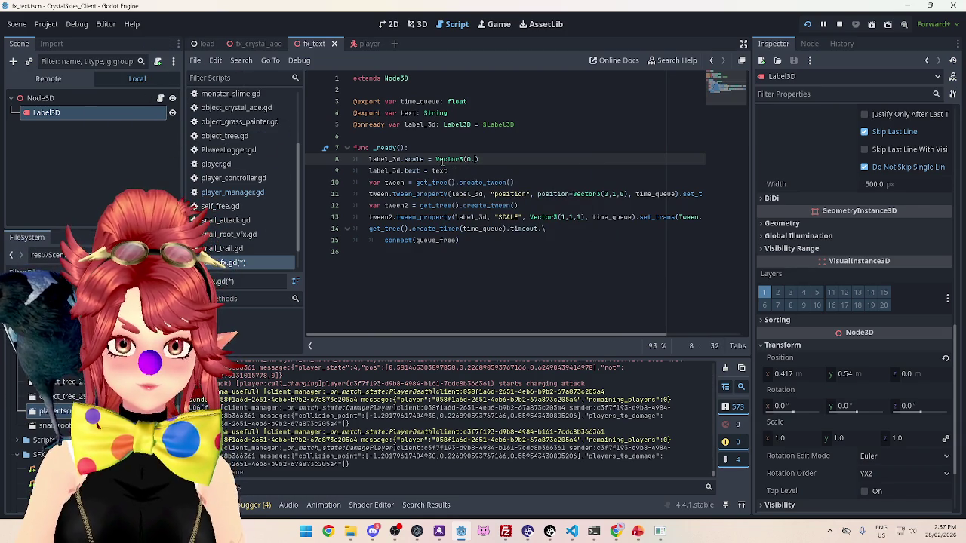
pyautogui.write('3')
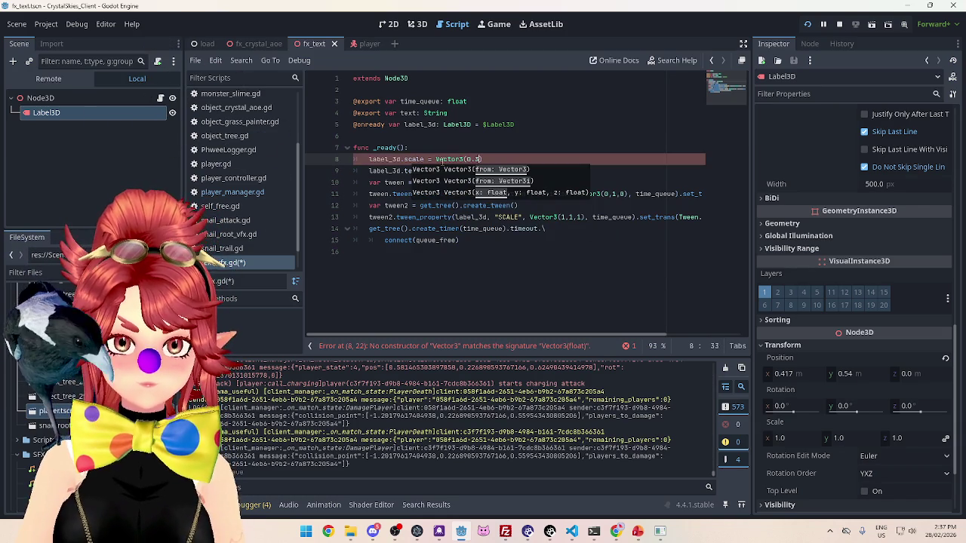
pyautogui.write(',0.3,0.3')
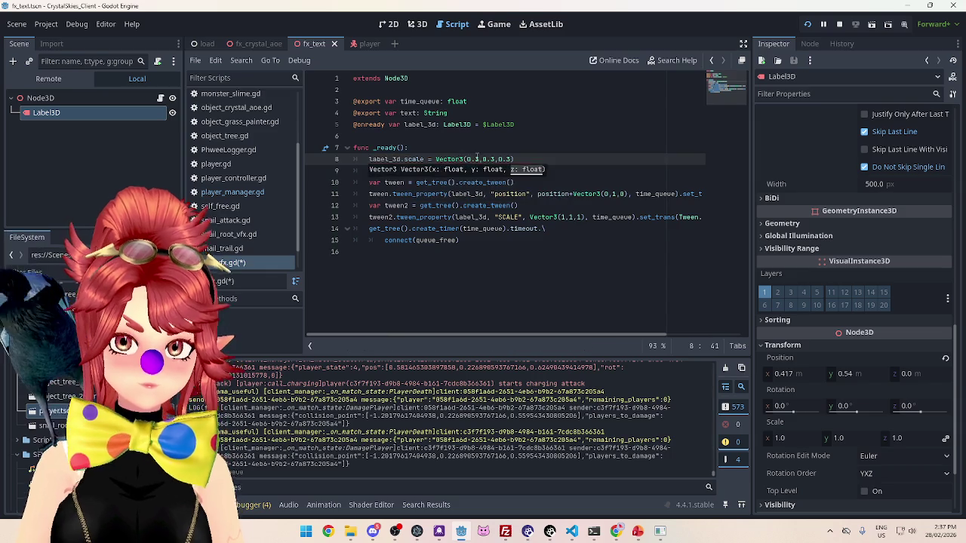
pyautogui.click(479, 153)
pyautogui.hotkey('ctrl', 's')
pyautogui.click(494, 24)
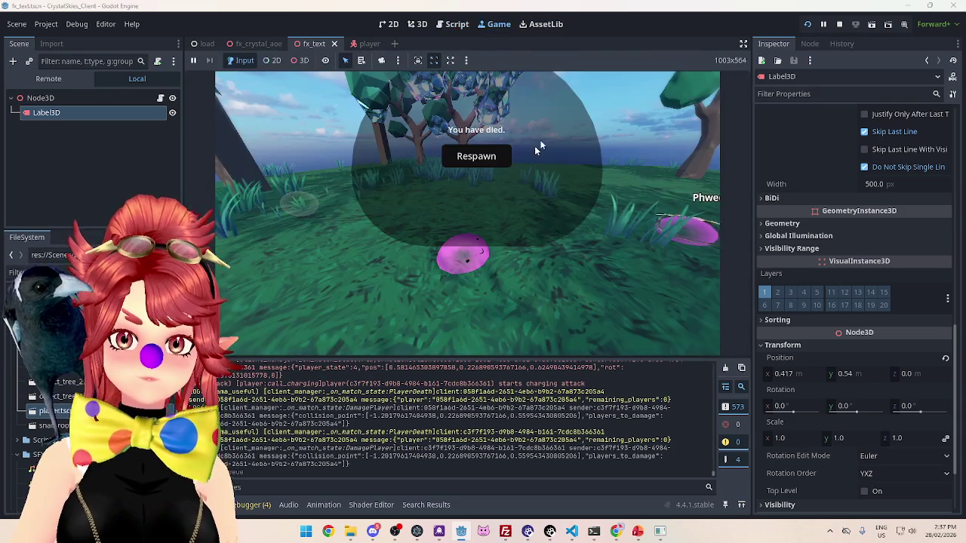
# Respawn the player and attack to spawn damage text, hitting the script breakpoint
pyautogui.click(481, 160)
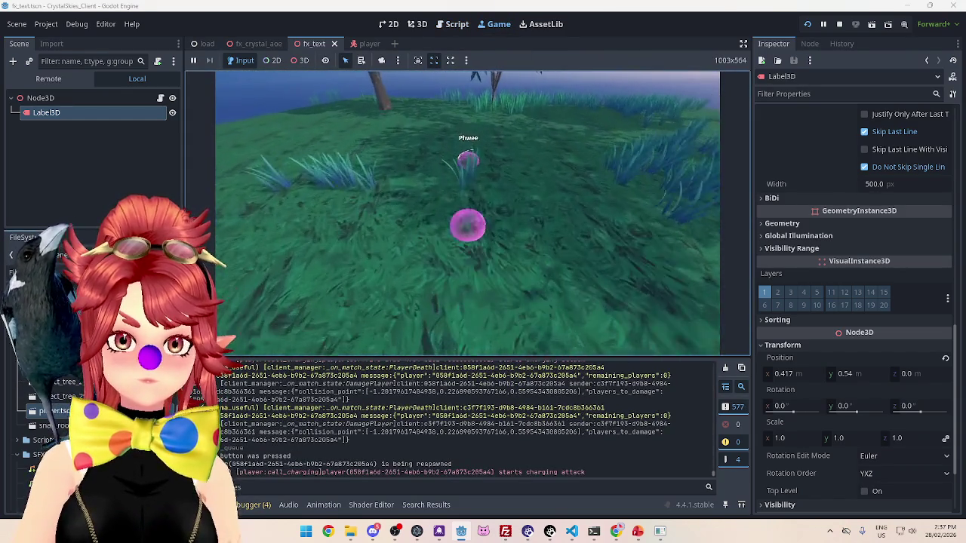
pyautogui.click(411, 160)
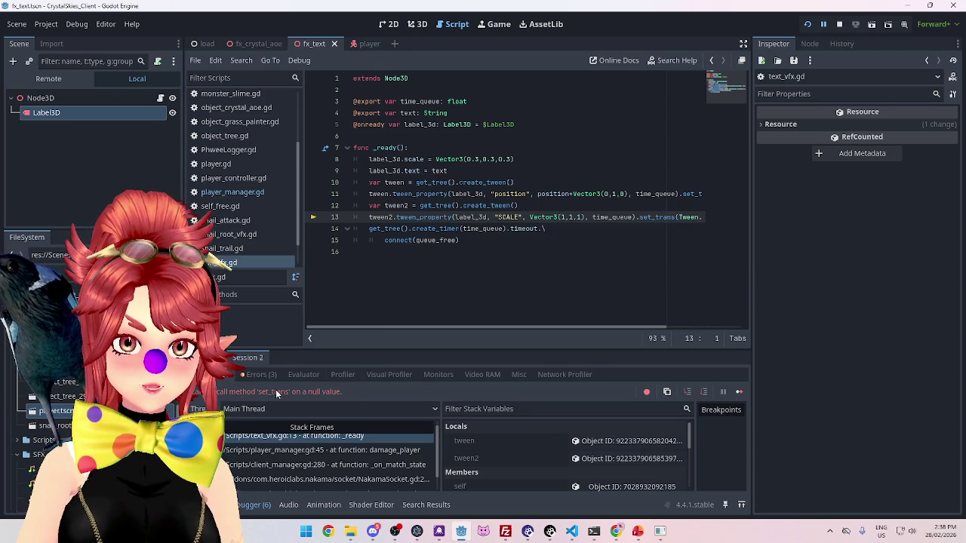
pyautogui.moveTo(428, 327); pyautogui.dragTo(580, 330)
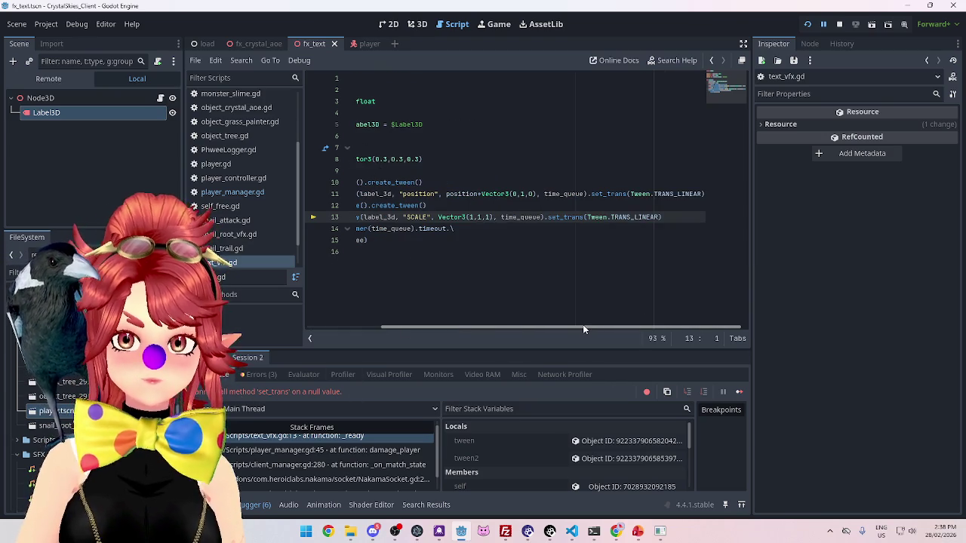
pyautogui.moveTo(565, 327); pyautogui.dragTo(423, 312)
pyautogui.hscroll(3, 445, 311)
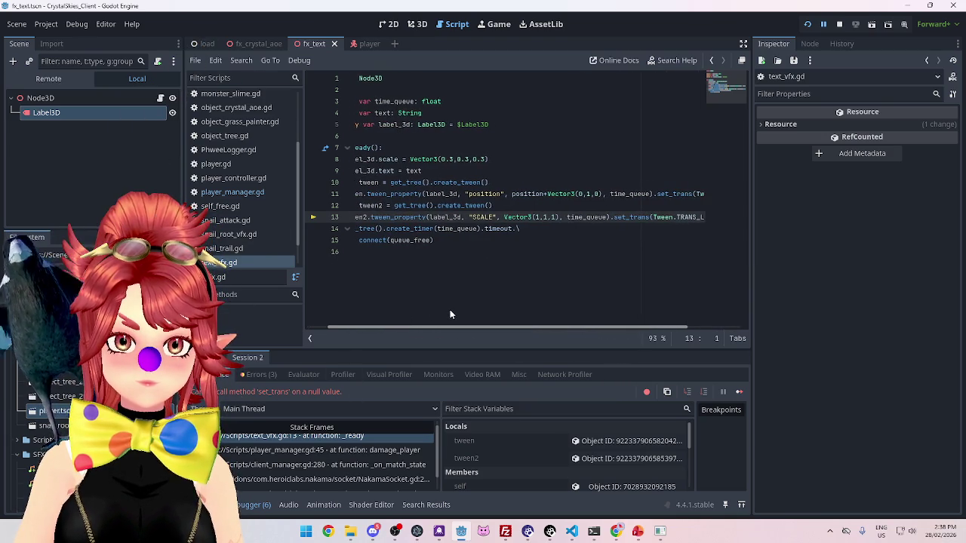
pyautogui.hscroll(-3, 467, 318)
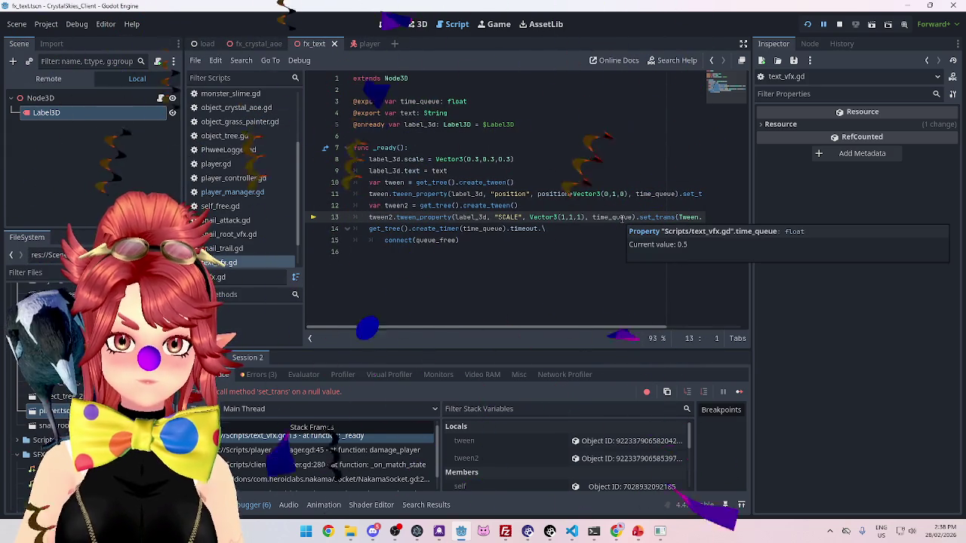
# Change "SCALE" to lowercase "scale" on line 13 and resume the game
pyautogui.doubleClick(509, 217)
pyautogui.moveTo(510, 217); pyautogui.dragTo(519, 217)
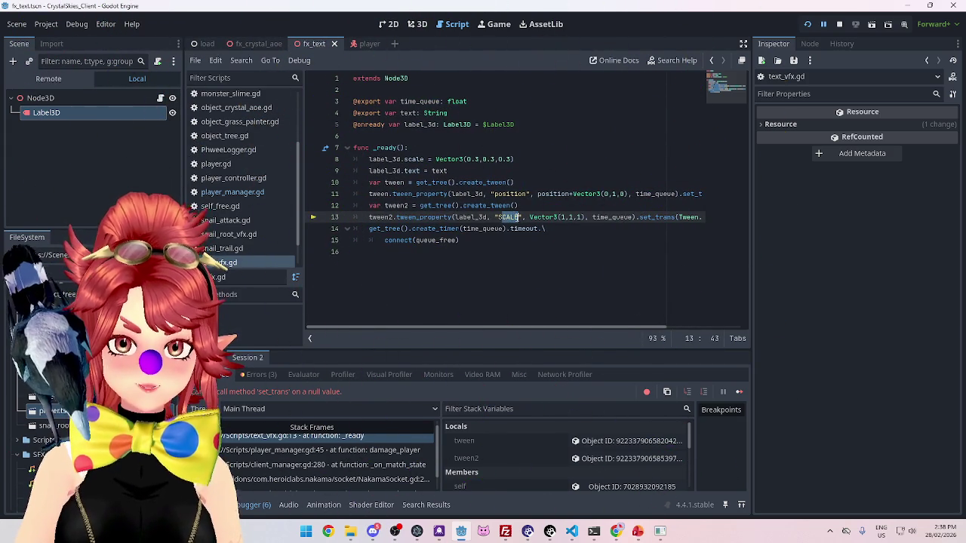
pyautogui.write('scale')
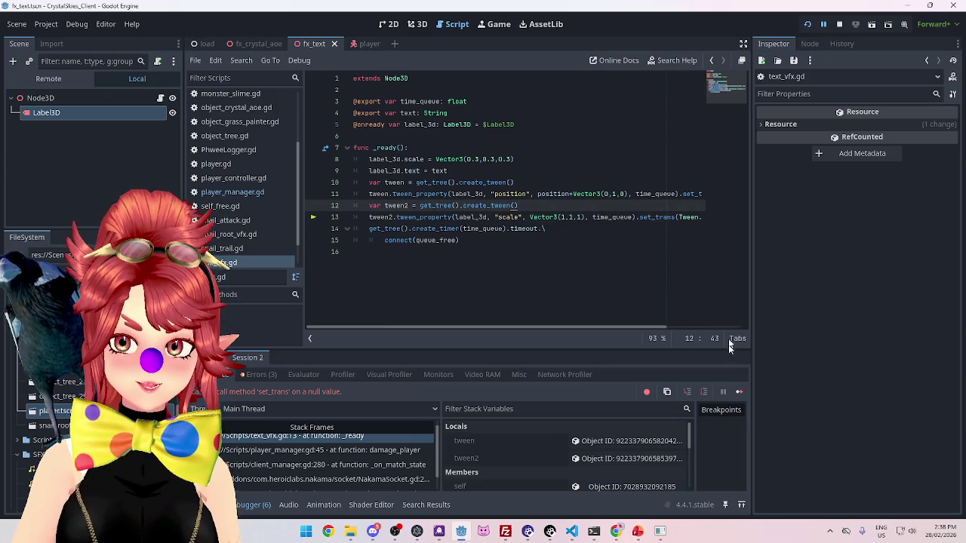
pyautogui.click(739, 392)
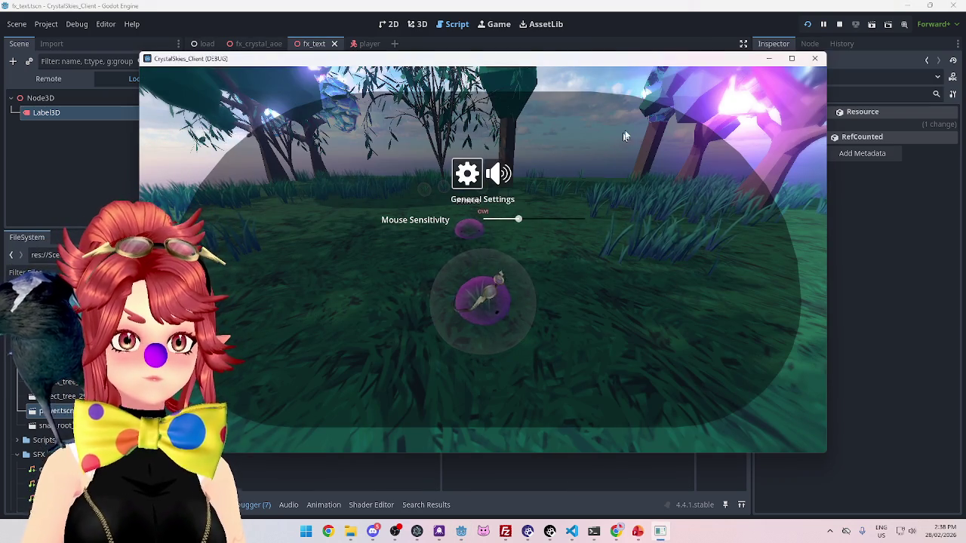
# Check the damage text in-game, then stop the running game with F8
pyautogui.click(676, 89)
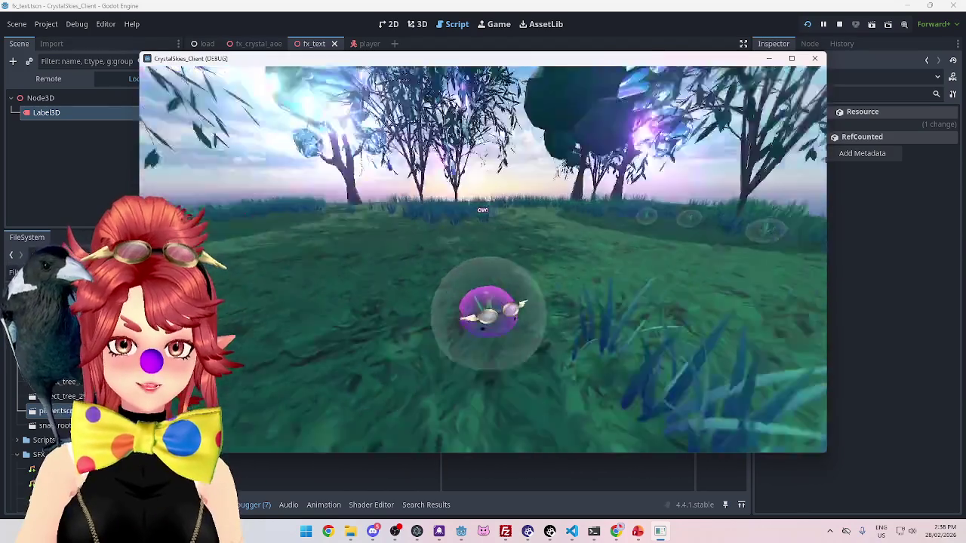
pyautogui.press('Escape')
pyautogui.click(659, 532)
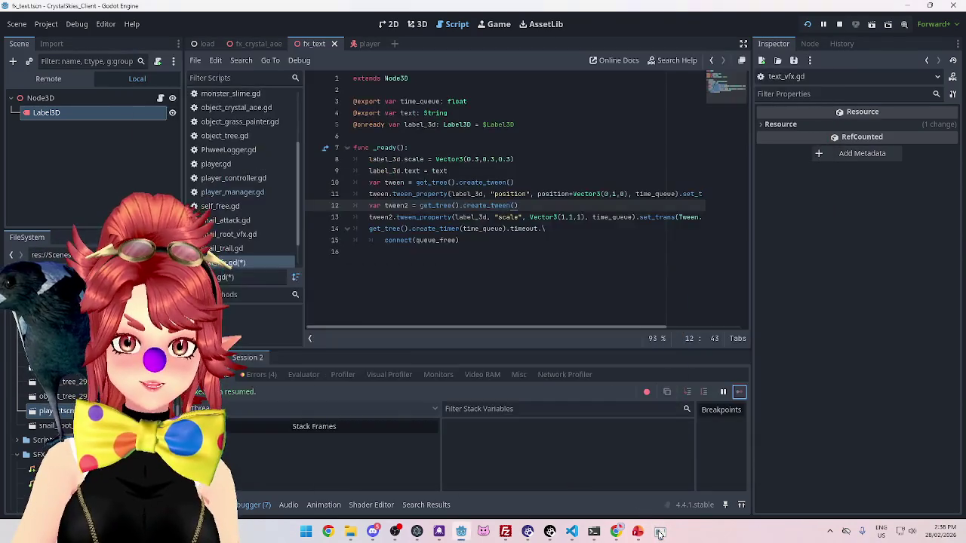
pyautogui.click(660, 532)
pyautogui.press('Escape')
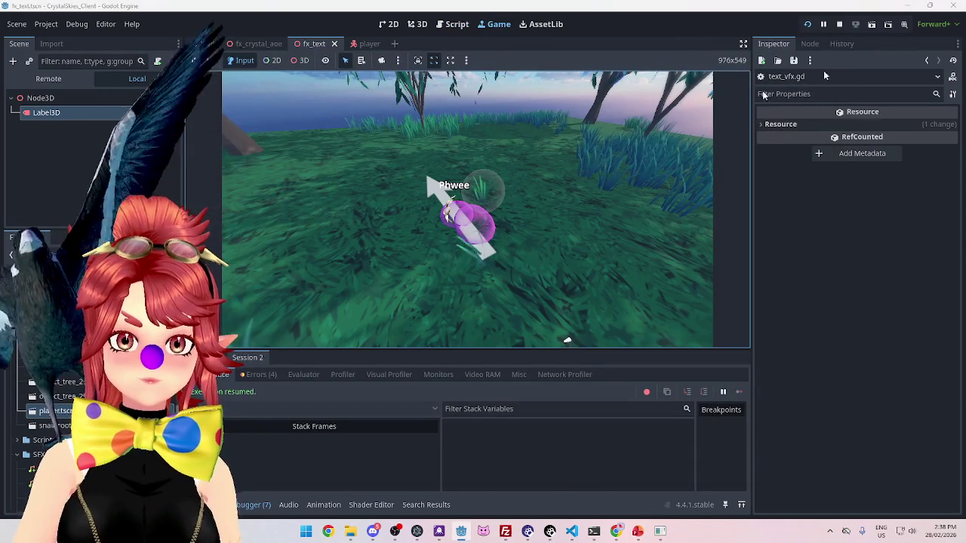
pyautogui.press('F8')
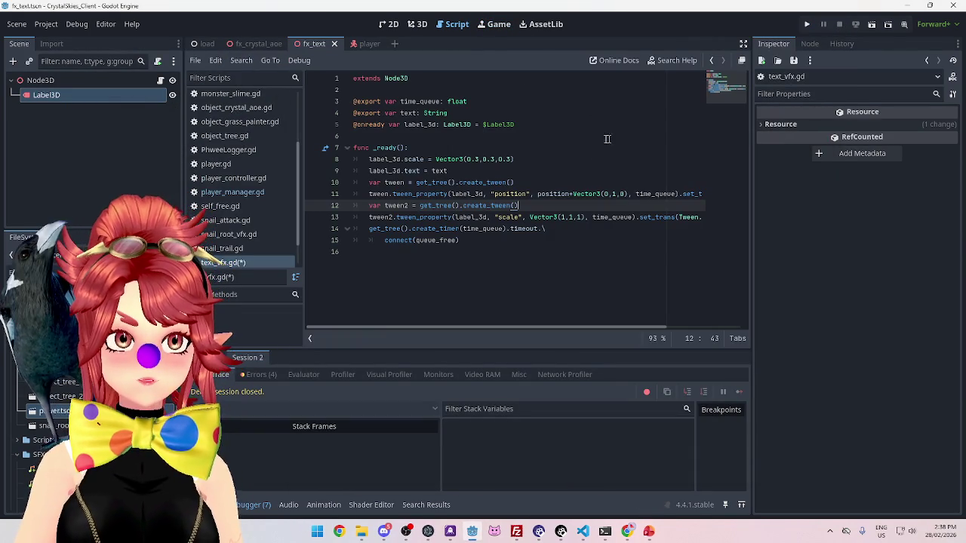
# Relaunch the project, enter a display name on the lobby screen, and switch to the browser
pyautogui.click(807, 23)
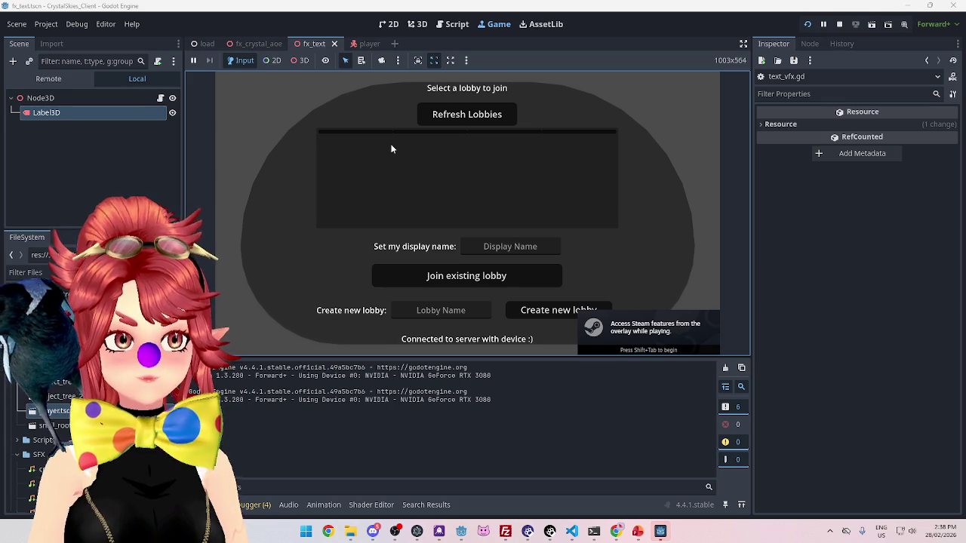
pyautogui.click(489, 246)
pyautogui.write('Phwee')
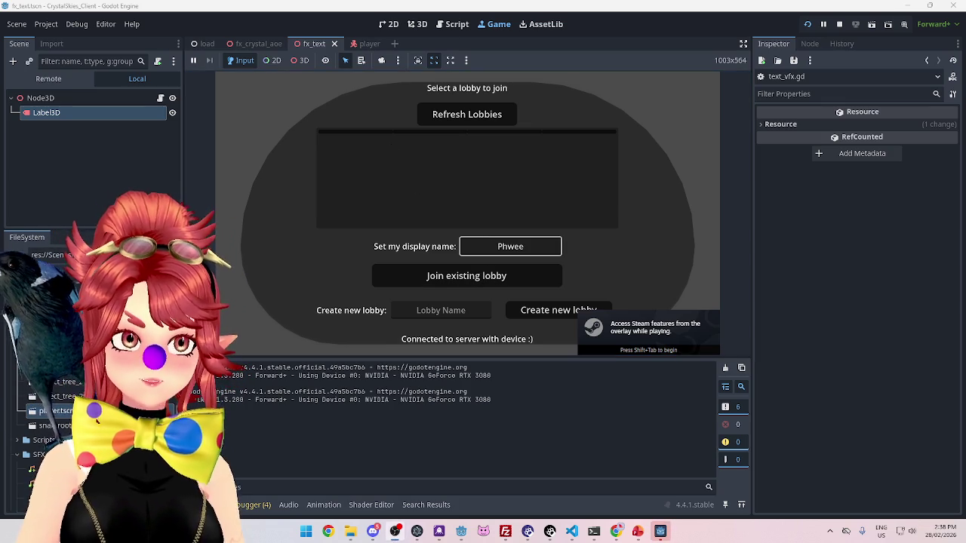
pyautogui.hotkey('alt', 'Tab')
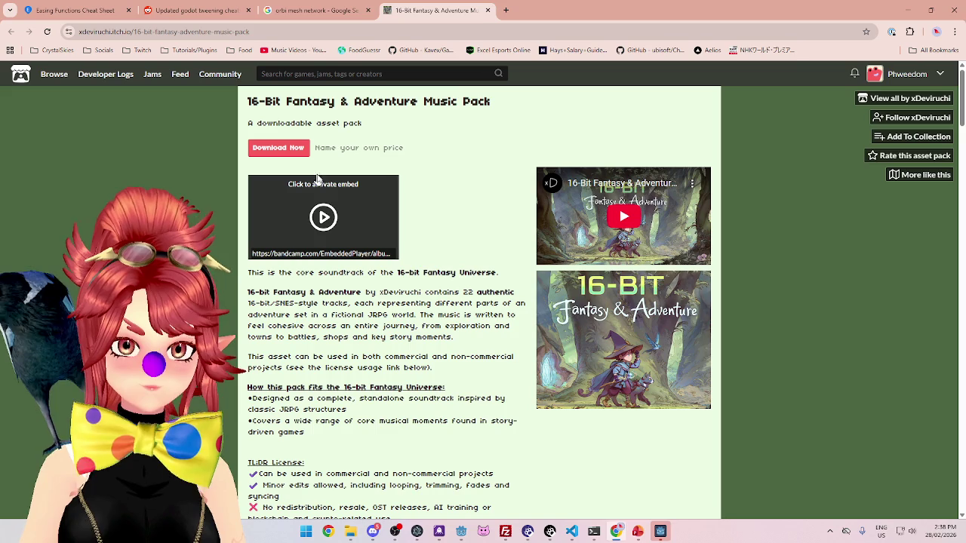
# Load the 16-Bit Fantasy & Adventure Music Pack tracklist player on the itch.io page
pyautogui.scroll(-6, 332, 181)
pyautogui.scroll(5, 318, 187)
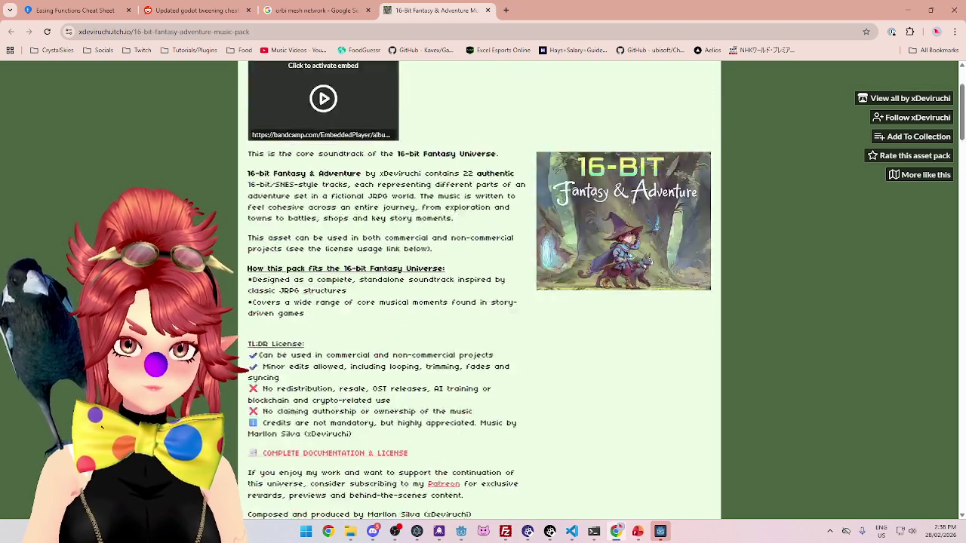
pyautogui.scroll(1, 324, 193)
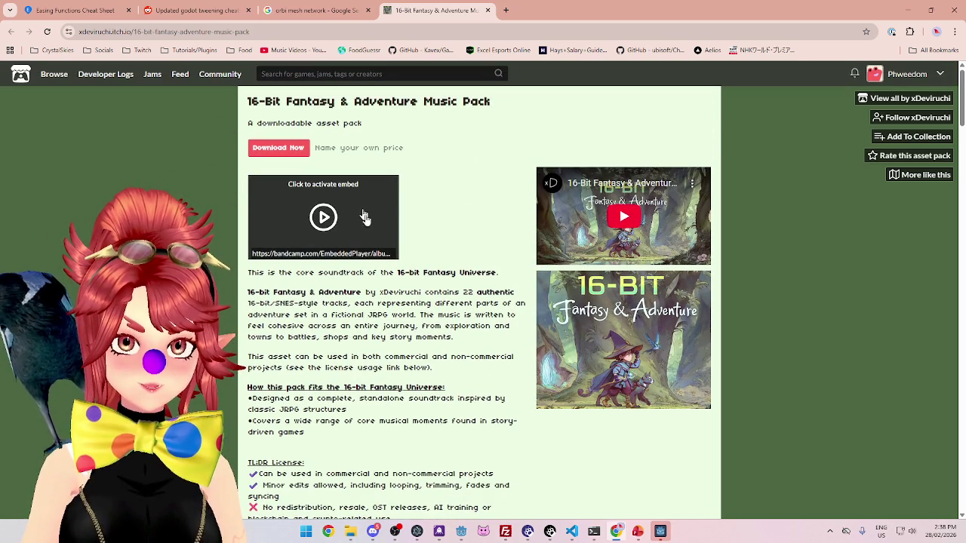
pyautogui.click(372, 228)
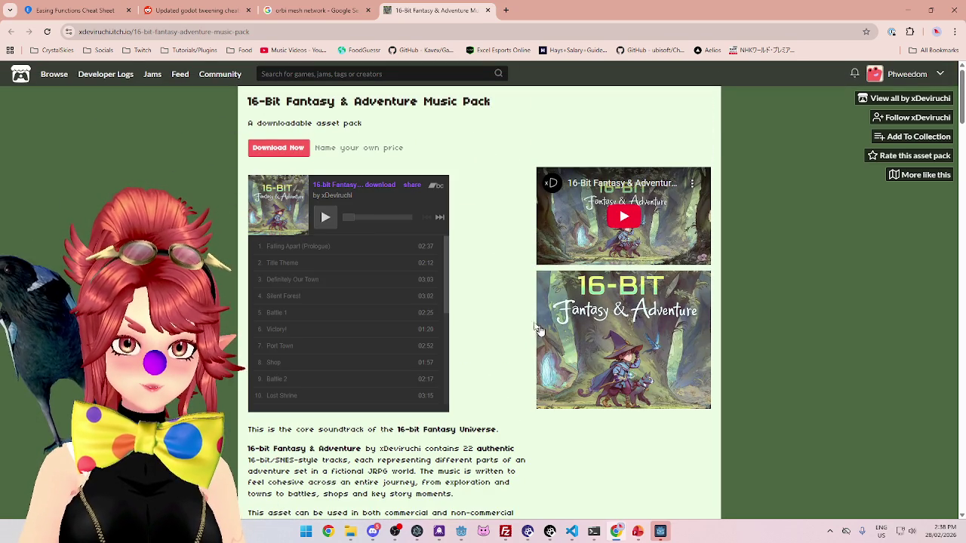
pyautogui.scroll(-3, 518, 314)
pyautogui.scroll(3, 518, 312)
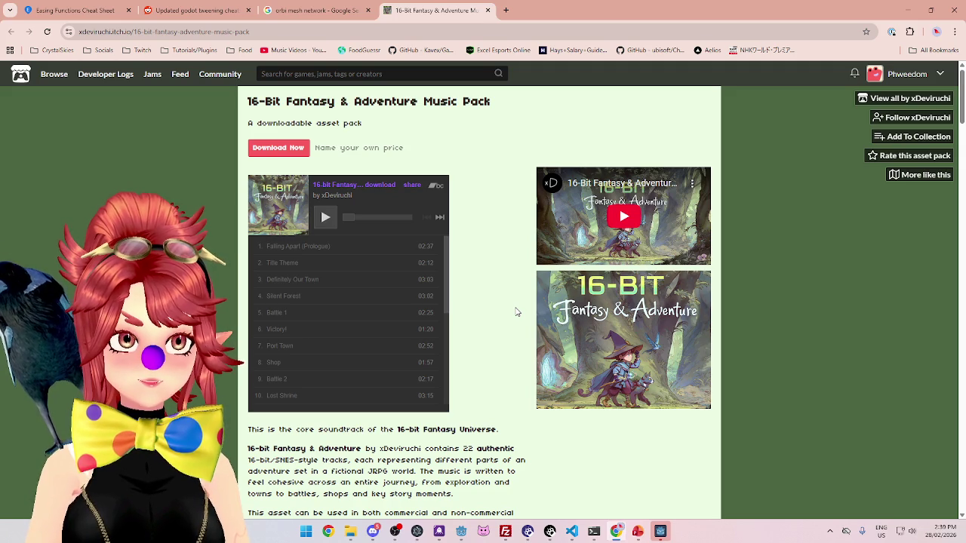
pyautogui.scroll(-1, 516, 312)
pyautogui.scroll(1, 515, 308)
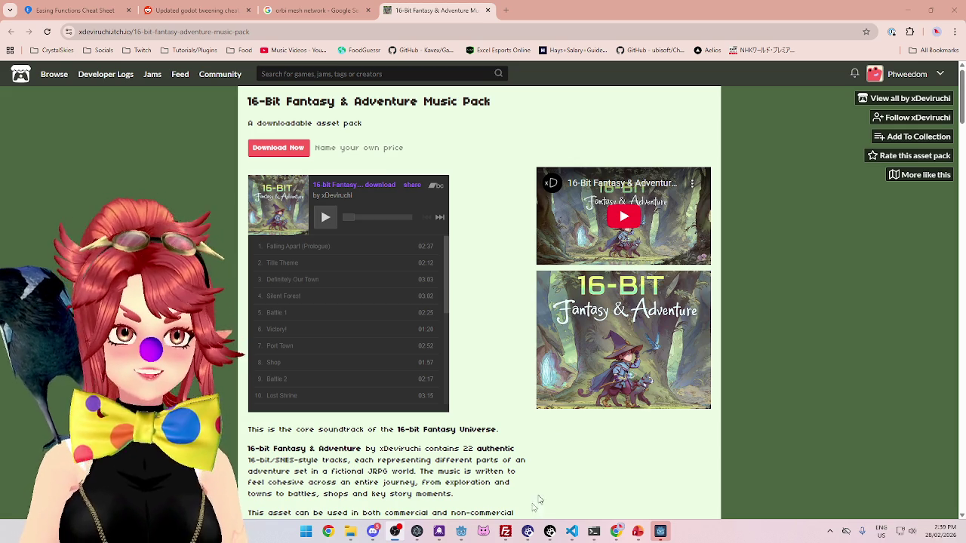
# Back in the game, create a new lobby named 'asdd'
pyautogui.click(461, 532)
pyautogui.click(460, 304)
pyautogui.write('asdd')
pyautogui.click(563, 311)
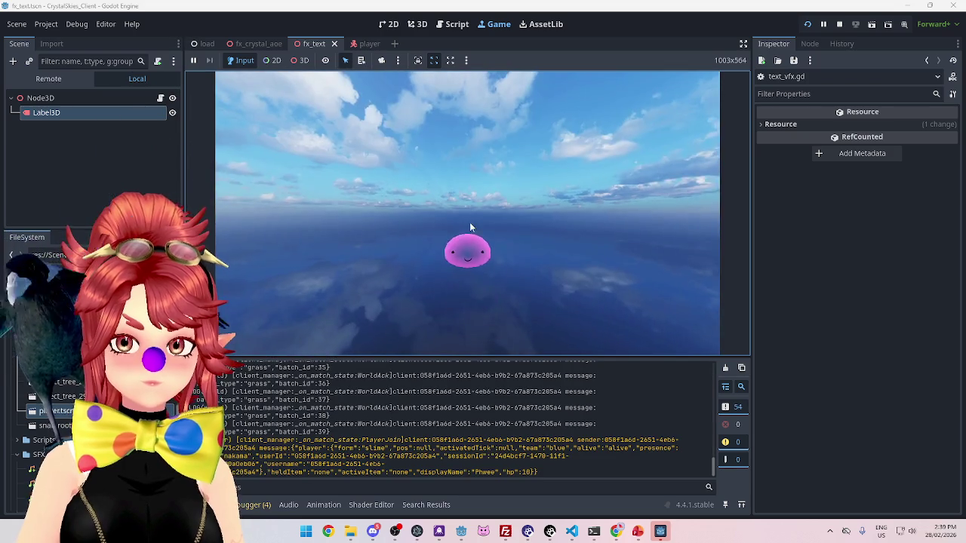
# Refresh the lobby list from the second CrystalSkies_Client window
pyautogui.click(660, 531)
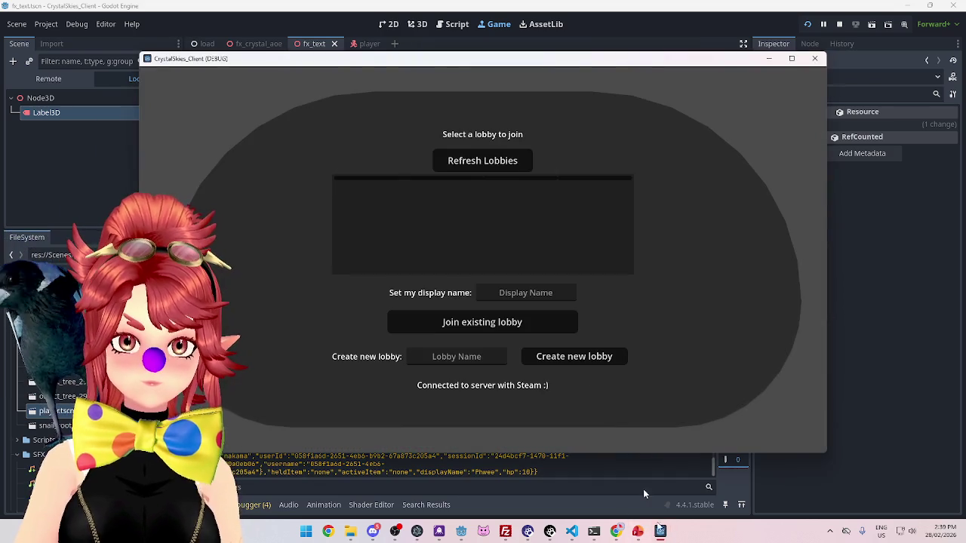
pyautogui.click(493, 160)
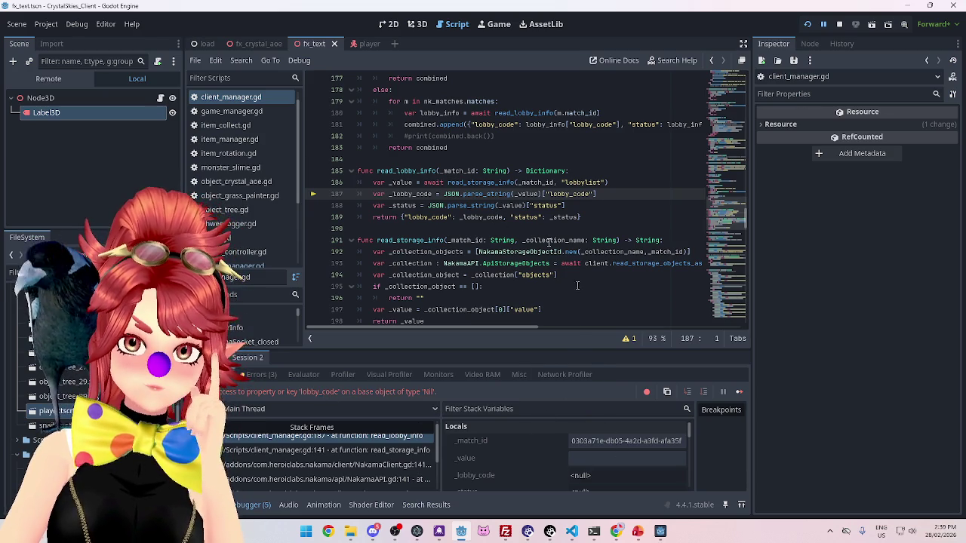
pyautogui.moveTo(526, 195)
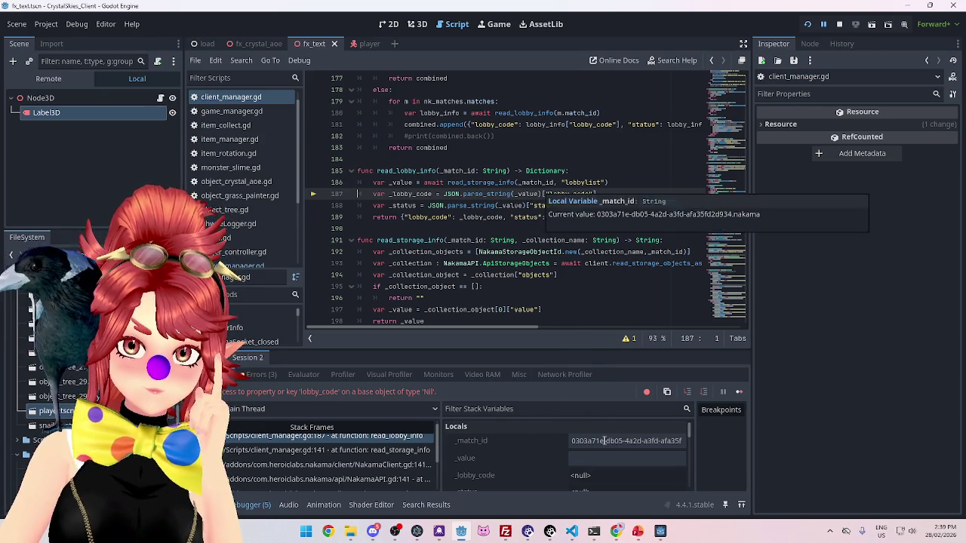
pyautogui.click(590, 441)
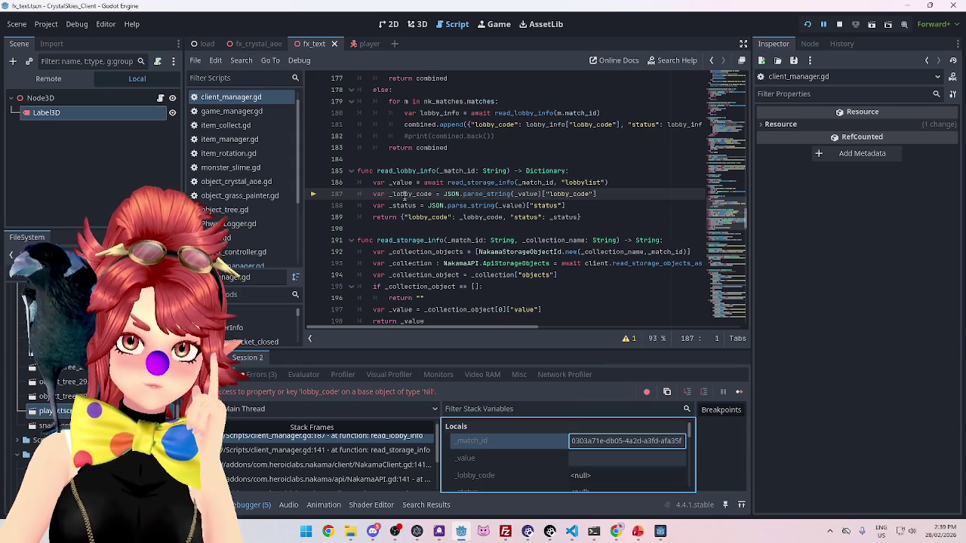
pyautogui.click(631, 182)
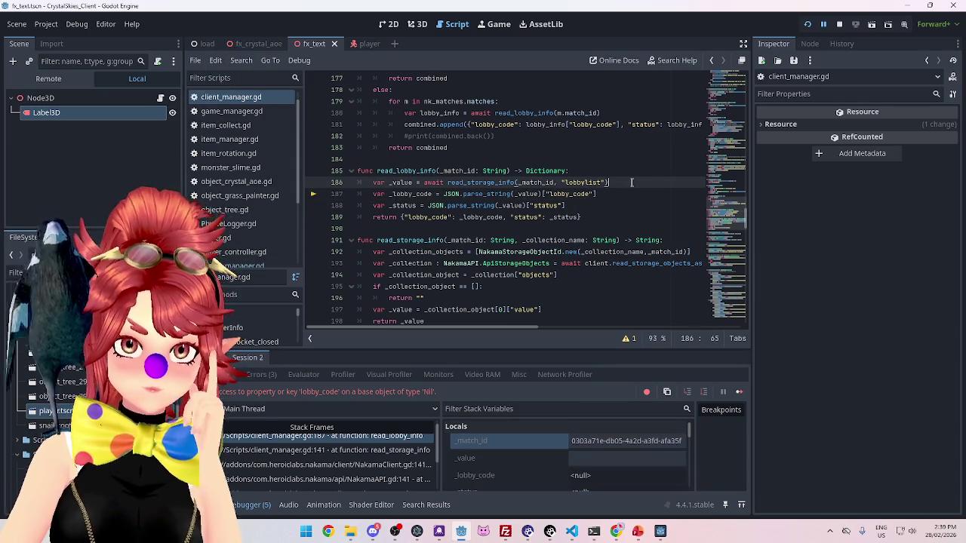
# Start a new line 187 referencing _value, checking _value in the debugger locals
pyautogui.press('Return')
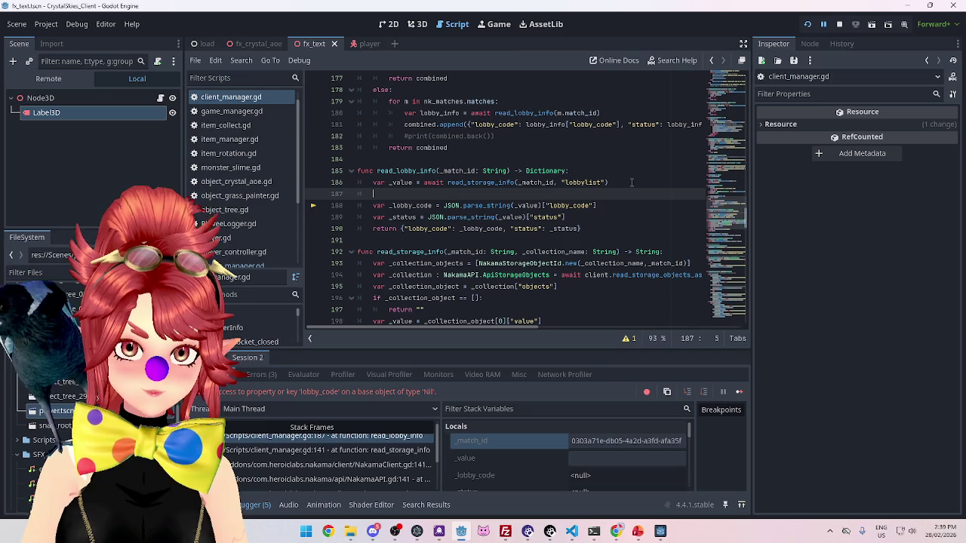
pyautogui.write('if _value')
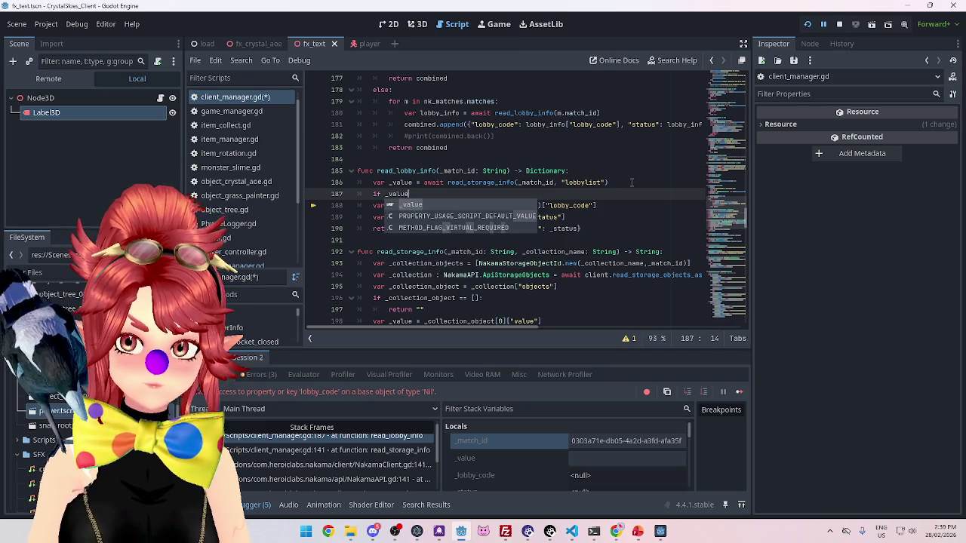
pyautogui.click(582, 457)
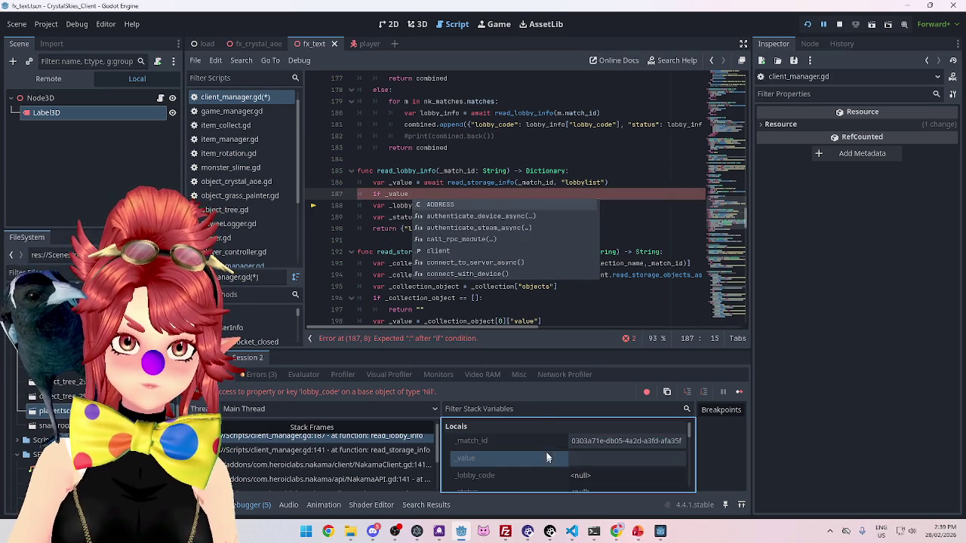
pyautogui.click(400, 184)
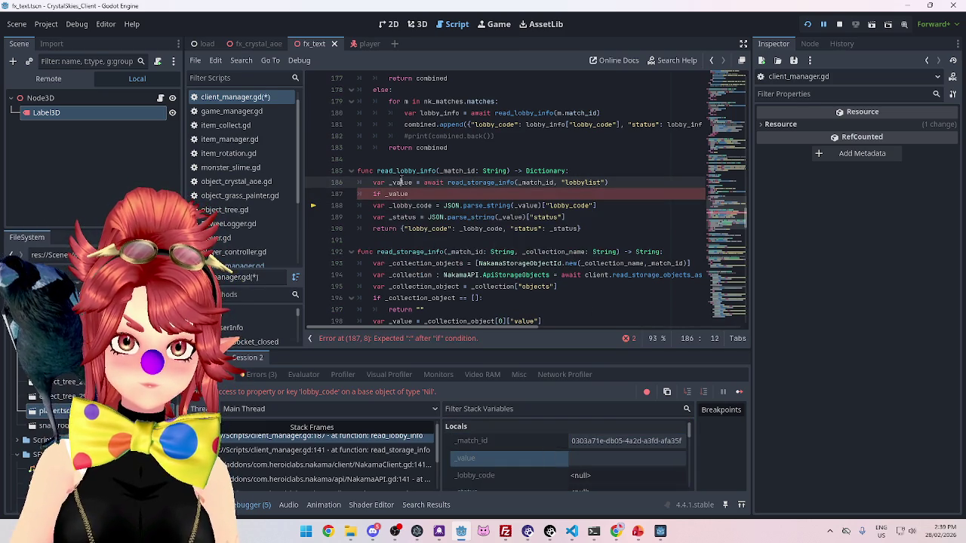
pyautogui.click(419, 194)
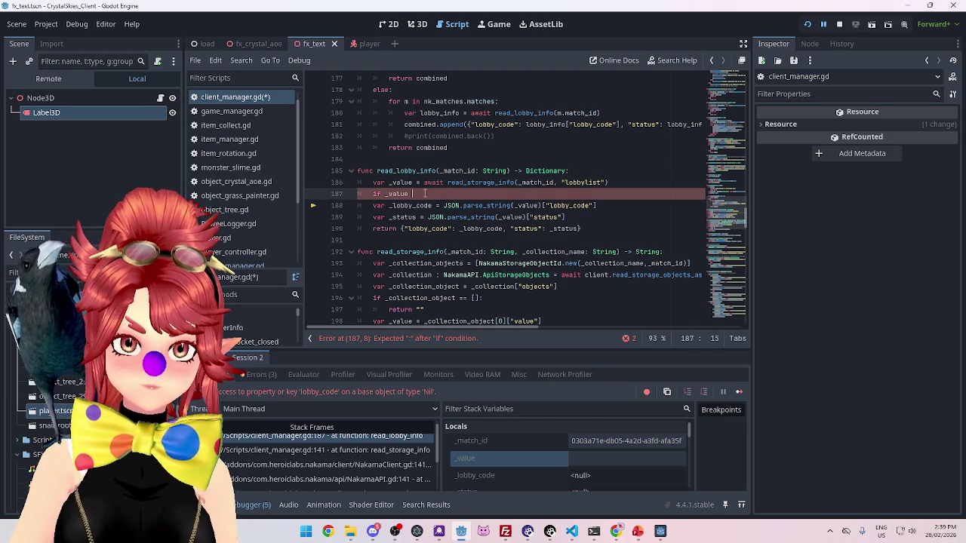
pyautogui.moveTo(530, 207)
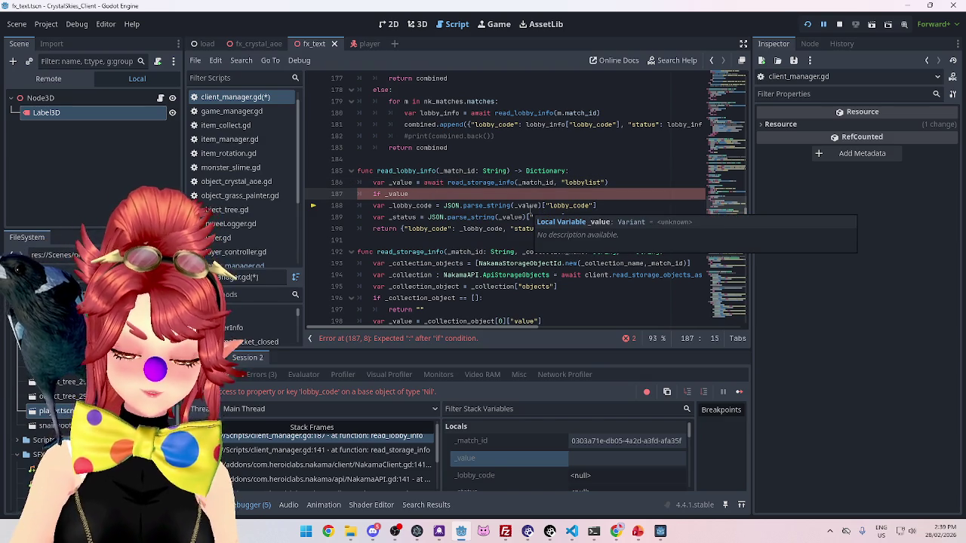
pyautogui.scroll(-3, 575, 467)
pyautogui.scroll(2, 575, 467)
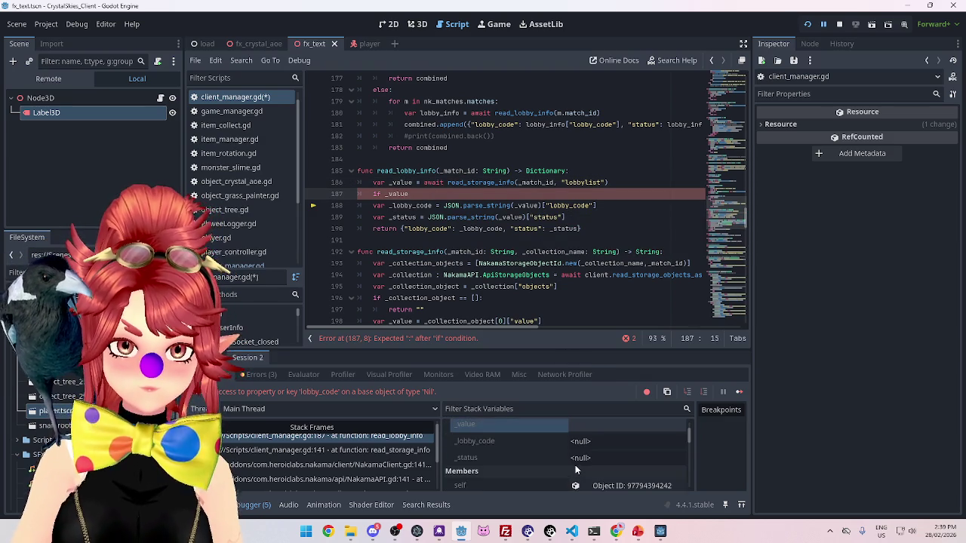
pyautogui.scroll(2, 574, 470)
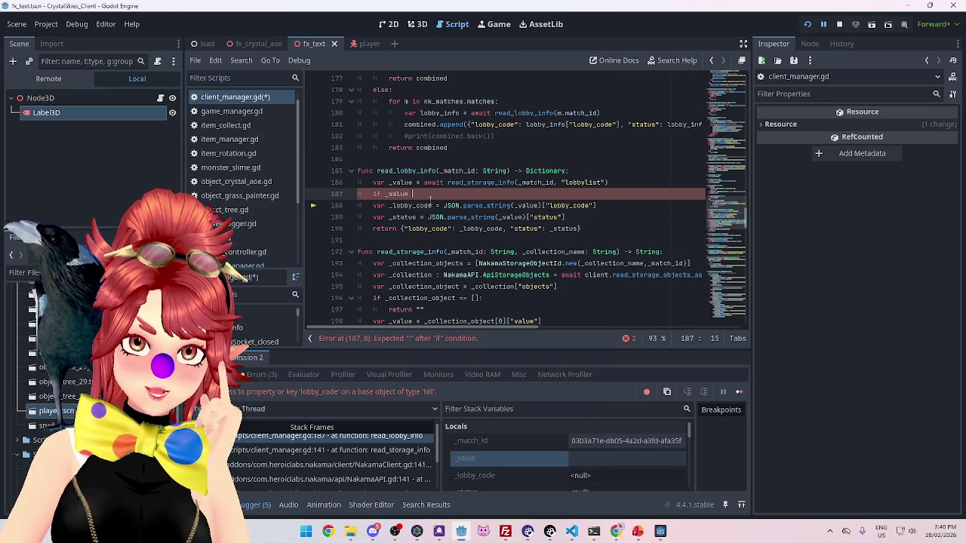
# Complete line 187 as 'if _value.length() < 2:'
pyautogui.click(594, 459)
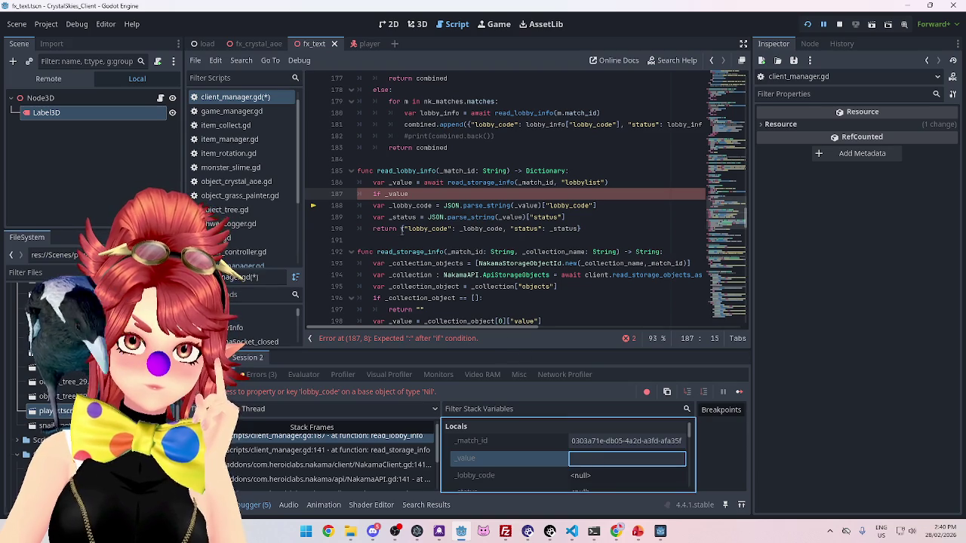
pyautogui.click(430, 195)
pyautogui.moveTo(429, 194)
pyautogui.mouseDown()
pyautogui.moveTo(369, 184)
pyautogui.moveTo(358, 194)
pyautogui.mouseUp()
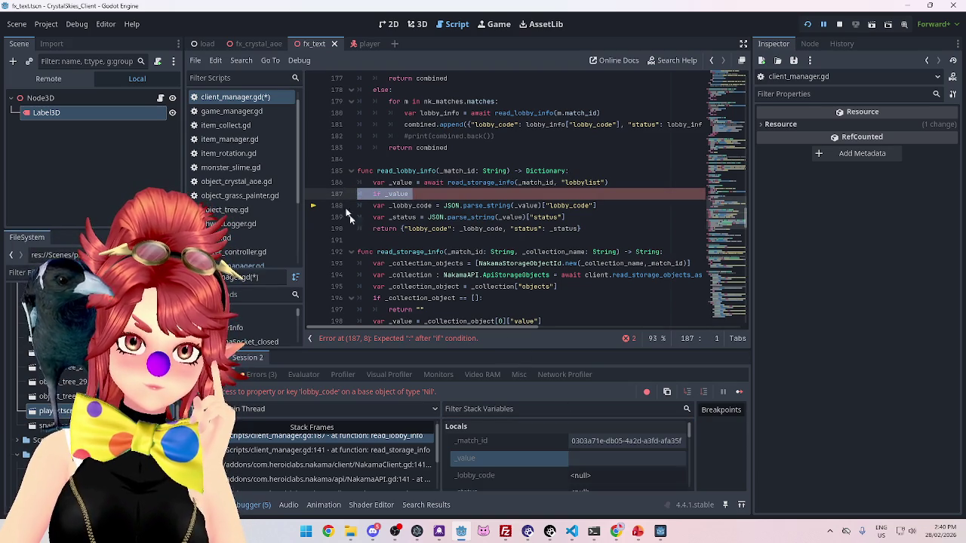
pyautogui.click(451, 195)
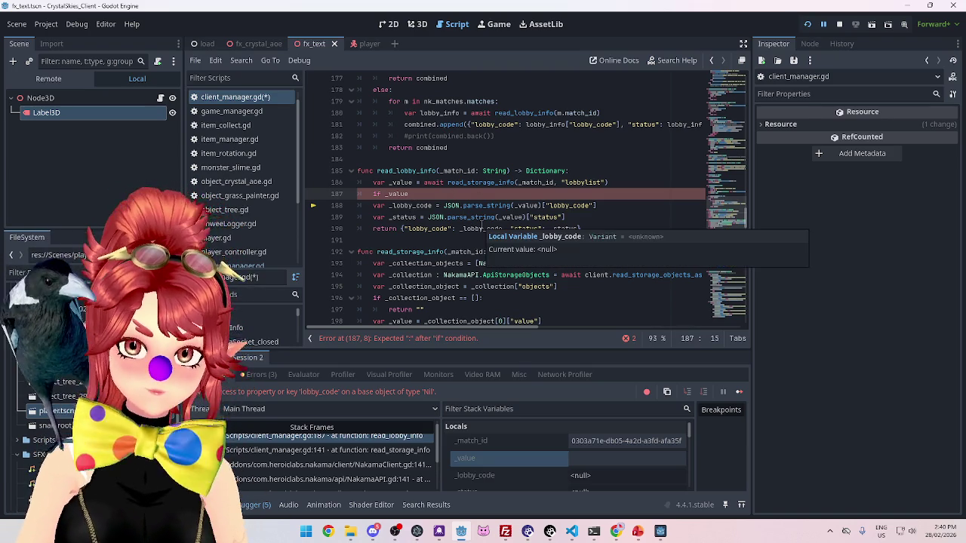
pyautogui.press('BackSpace')
pyautogui.write('gth()')
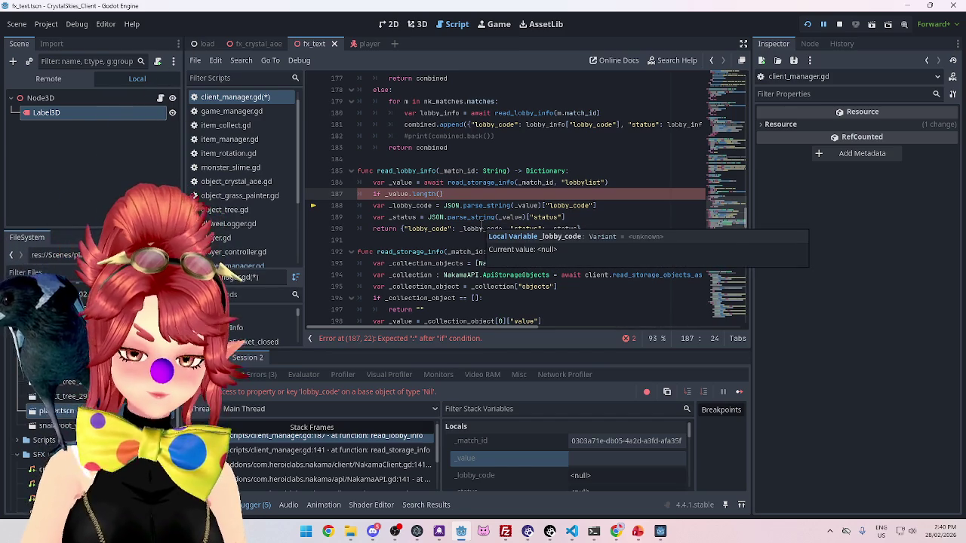
pyautogui.write(' < 2')
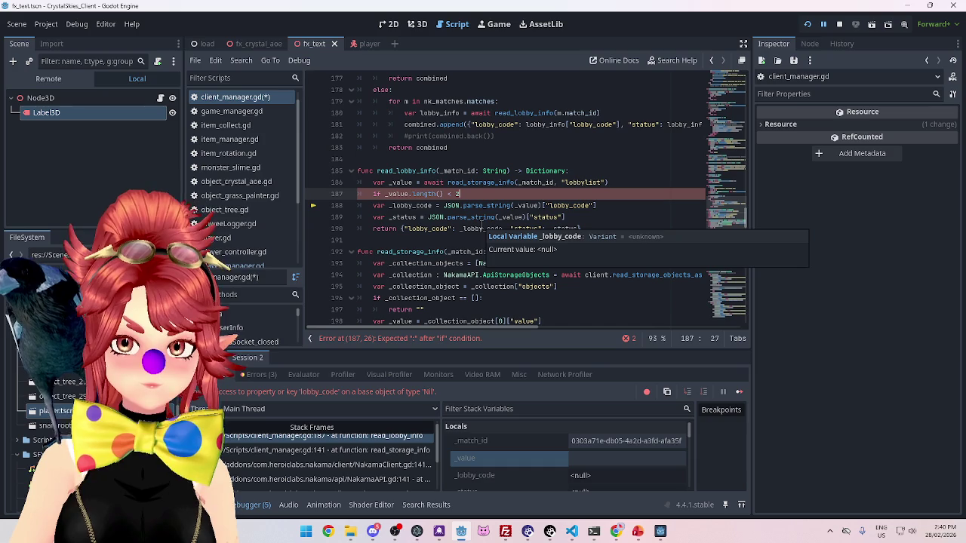
pyautogui.write(':')
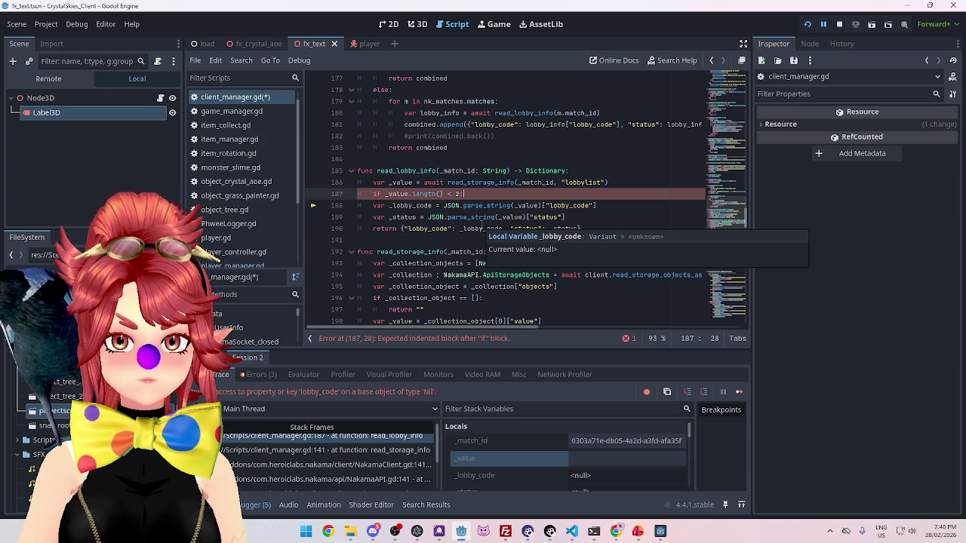
# Under the if, return {"lobby_code": "", "status": ""} by copying and emptying the existing dictionary
pyautogui.press('Return')
pyautogui.write('return')
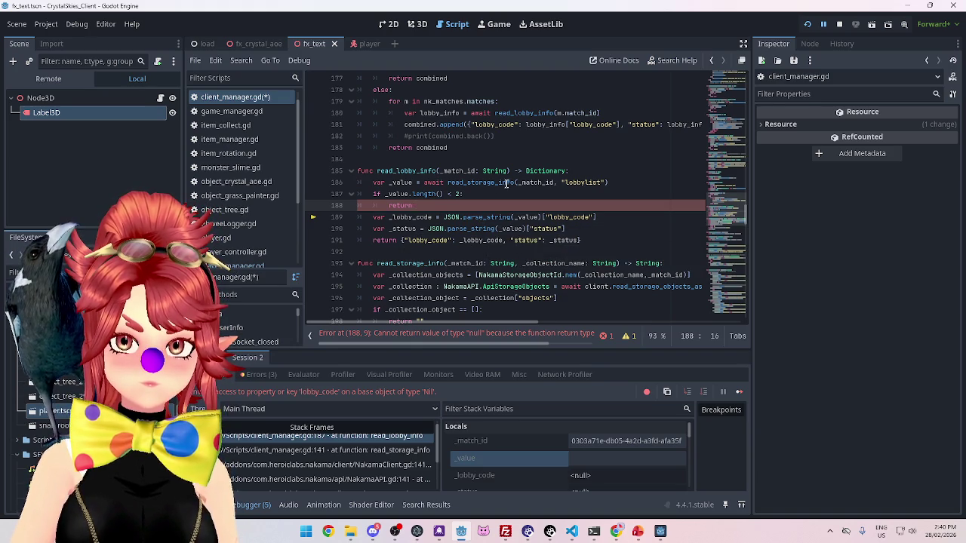
pyautogui.moveTo(524, 183)
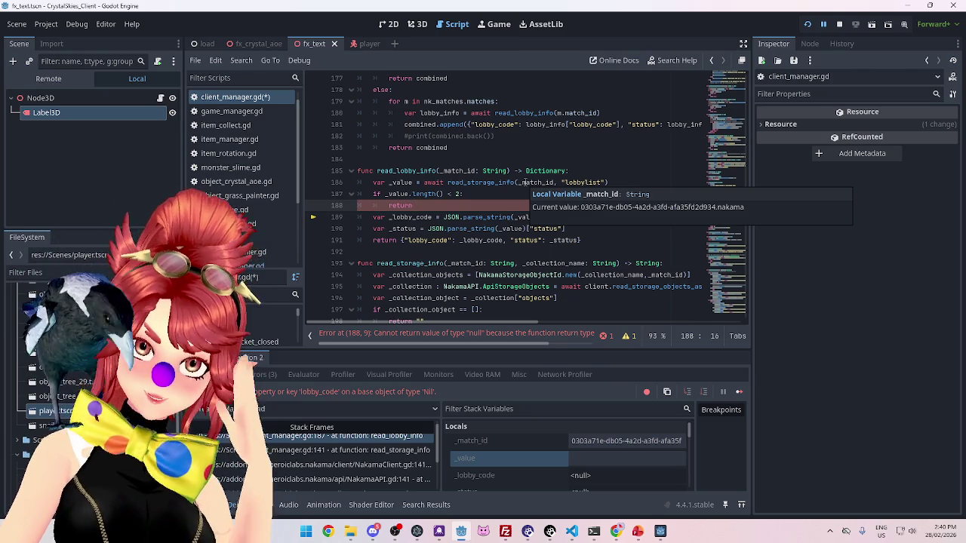
pyautogui.moveTo(401, 240); pyautogui.dragTo(592, 239)
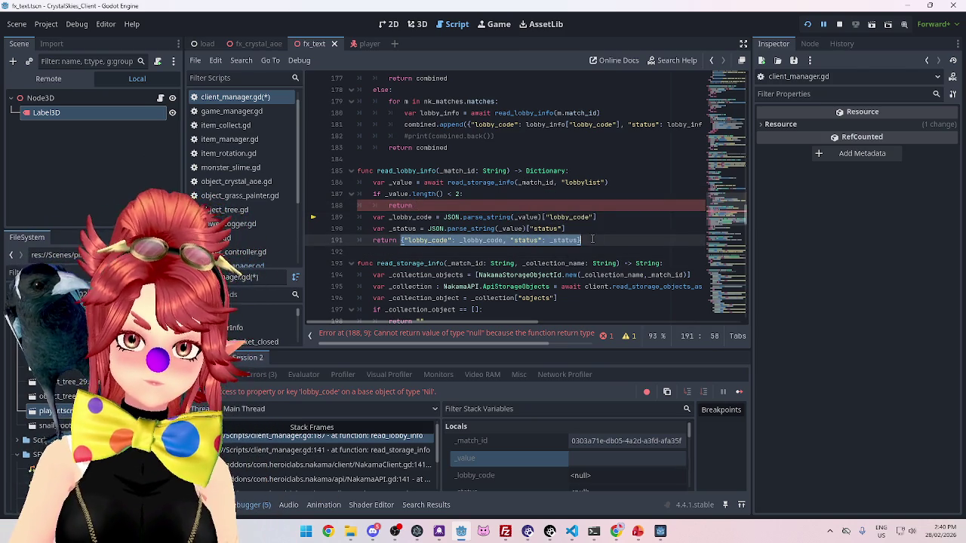
pyautogui.hotkey('ctrl', 'c')
pyautogui.click(467, 205)
pyautogui.hotkey('ctrl', 'v')
pyautogui.moveTo(475, 205); pyautogui.dragTo(519, 205)
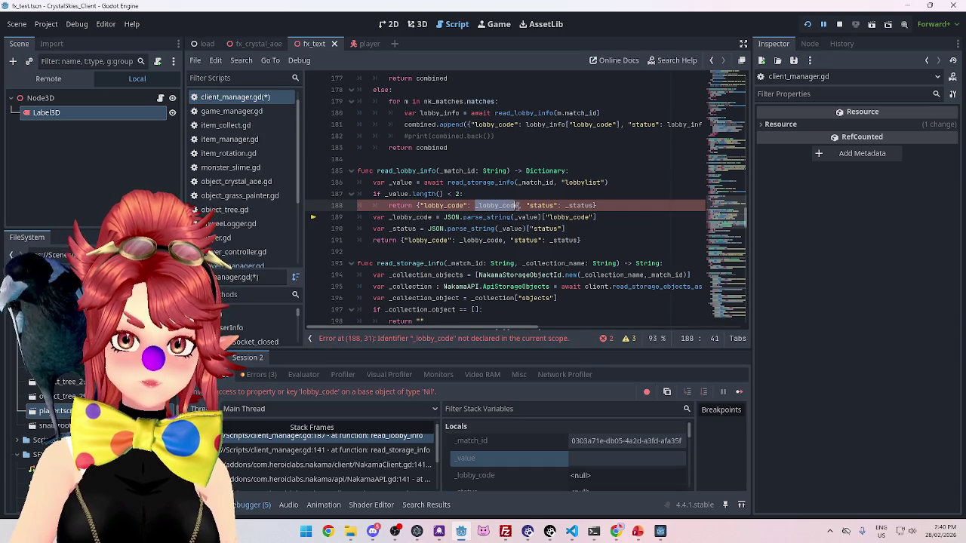
pyautogui.write('"')
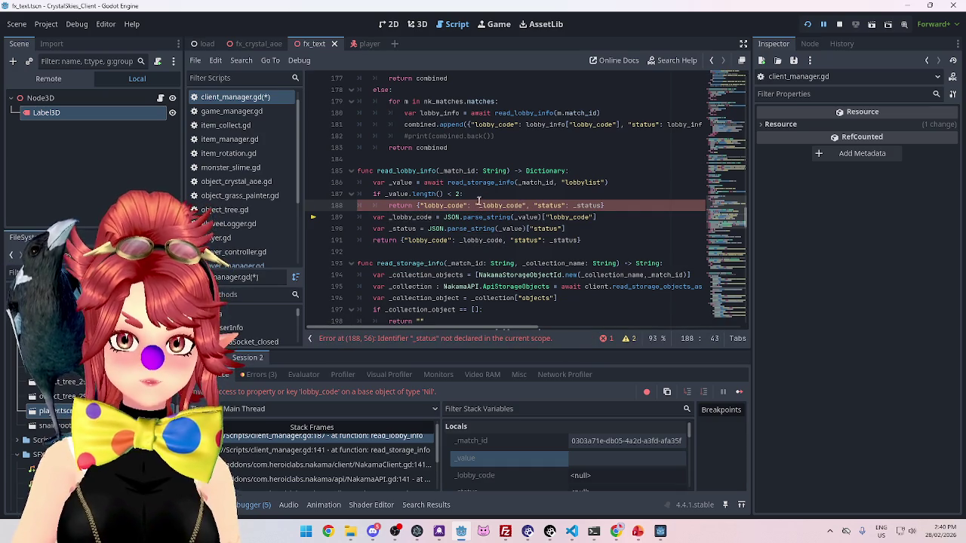
pyautogui.doubleClick(478, 206)
pyautogui.press('BackSpace')
pyautogui.moveTo(529, 205); pyautogui.dragTo(558, 206)
pyautogui.press('BackSpace')
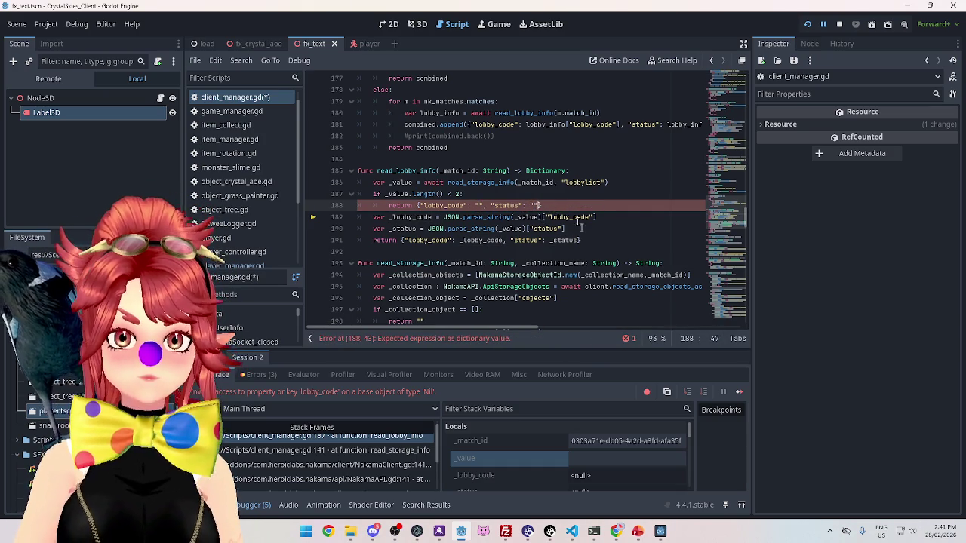
# Save client_manager.gd, stop the running game, and switch to the browser
pyautogui.click(517, 191)
pyautogui.hotkey('ctrl', 's')
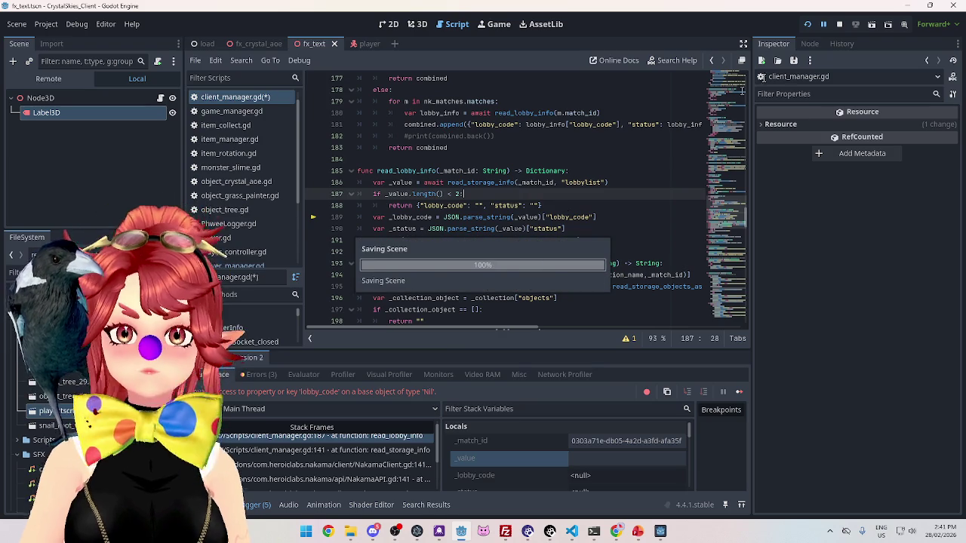
pyautogui.press('F8')
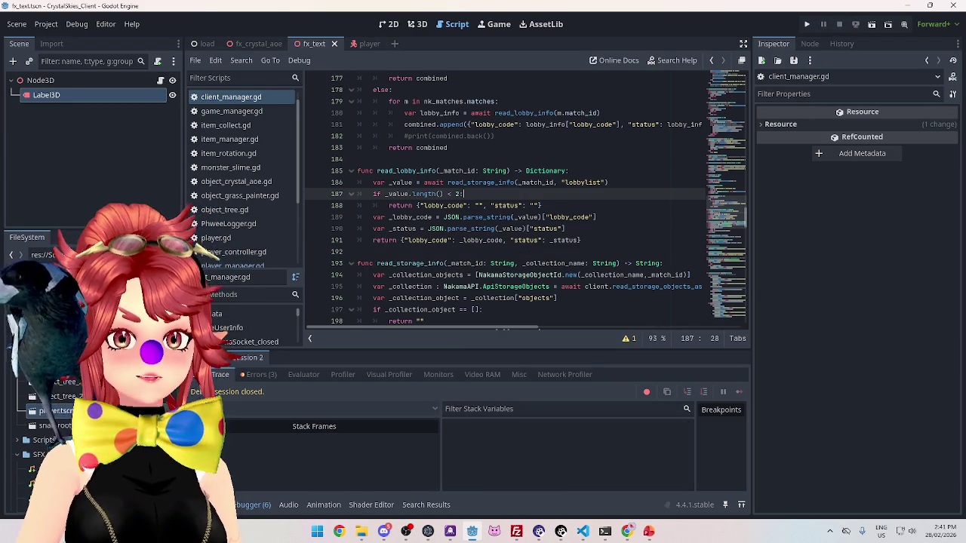
pyautogui.hotkey('alt', 'Tab')
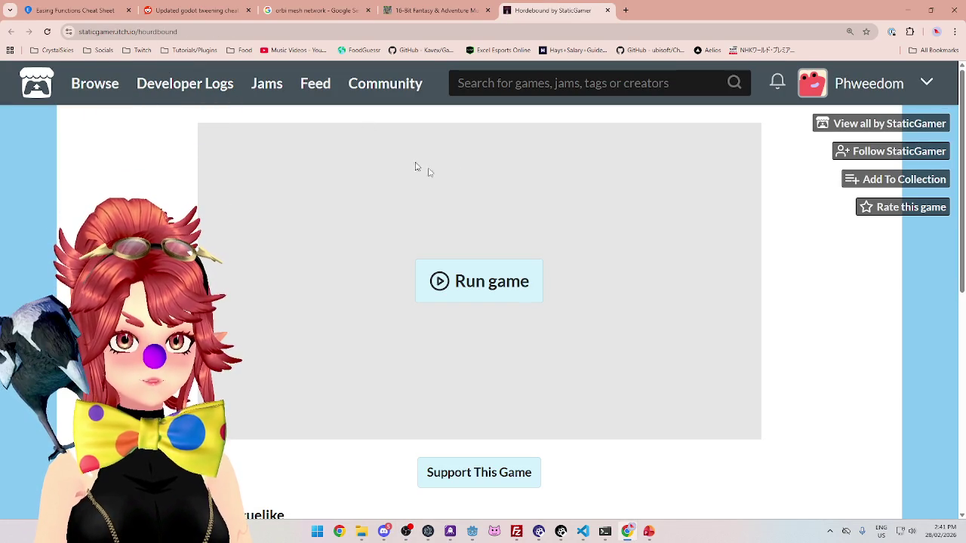
# Scroll the Hordebound itch.io page, then choose Start on the title menu to begin a run
pyautogui.scroll(-1, 343, 282)
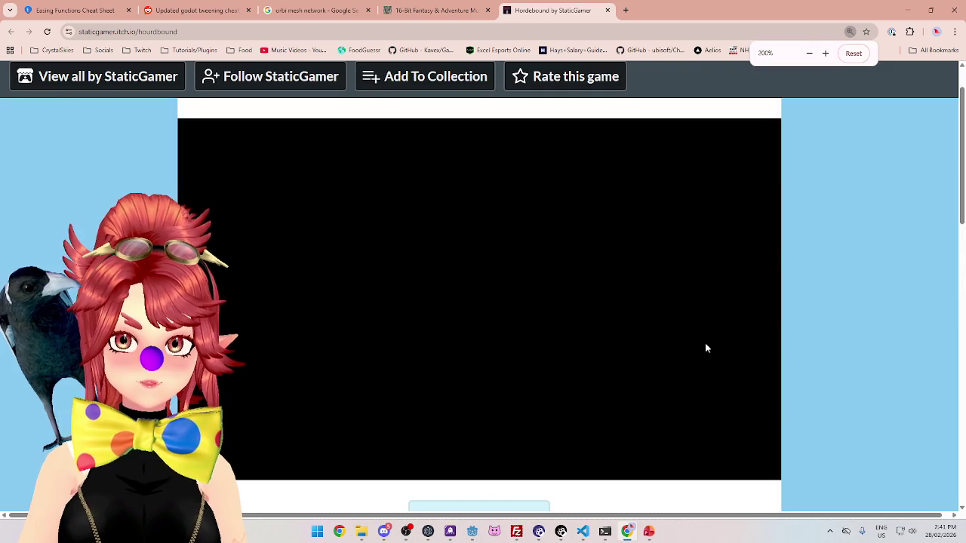
pyautogui.scroll(5, 705, 342)
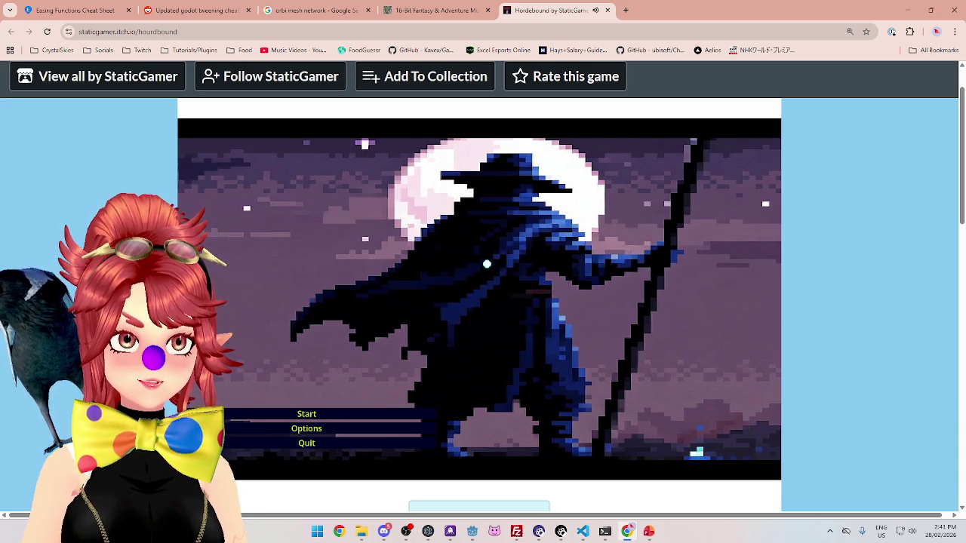
pyautogui.click(349, 414)
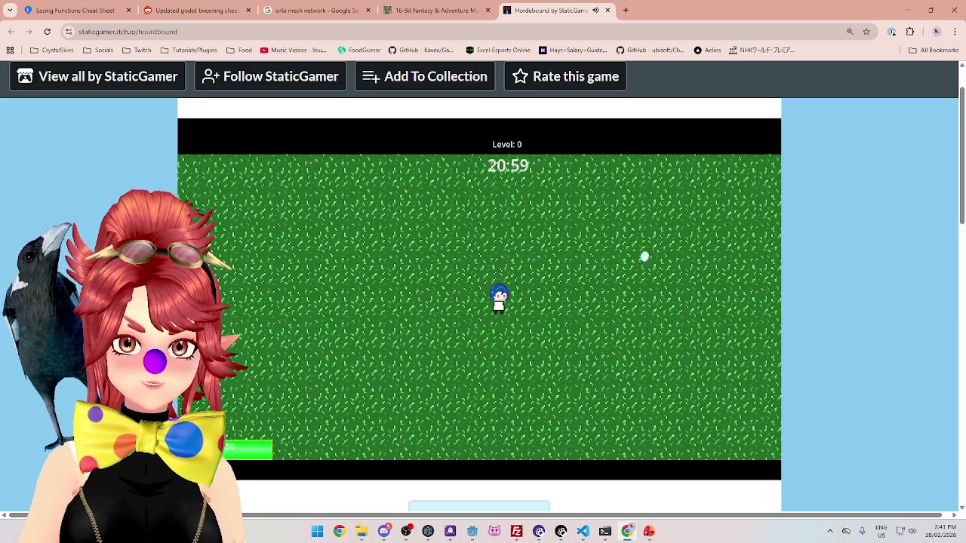
# Play the Hordebound run, taking Speed Boost at level 1 and Attack Speed at level 6
pyautogui.press('w')
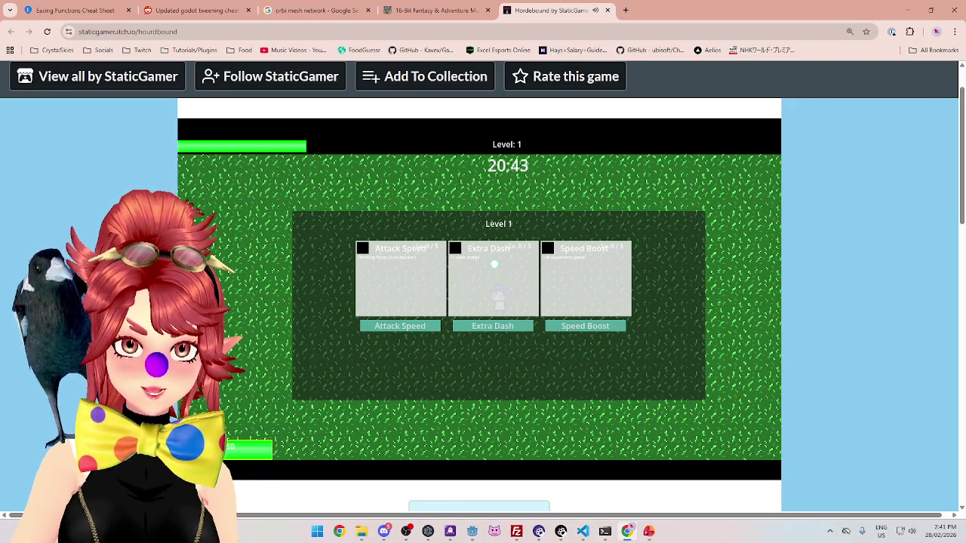
pyautogui.click(566, 326)
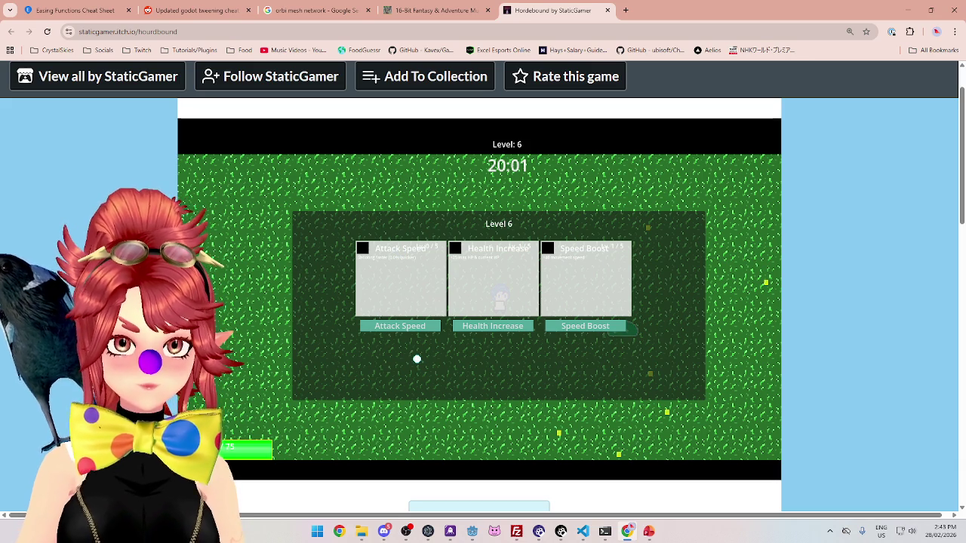
pyautogui.click(405, 327)
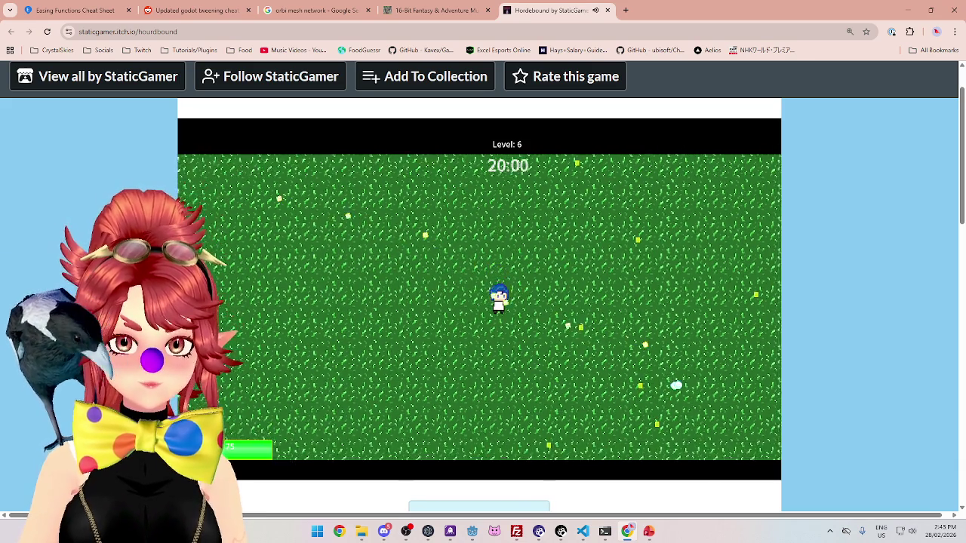
# Dodge enemies and gather experience gems with WASD, then take Speed Boost at level 9
pyautogui.press('w')
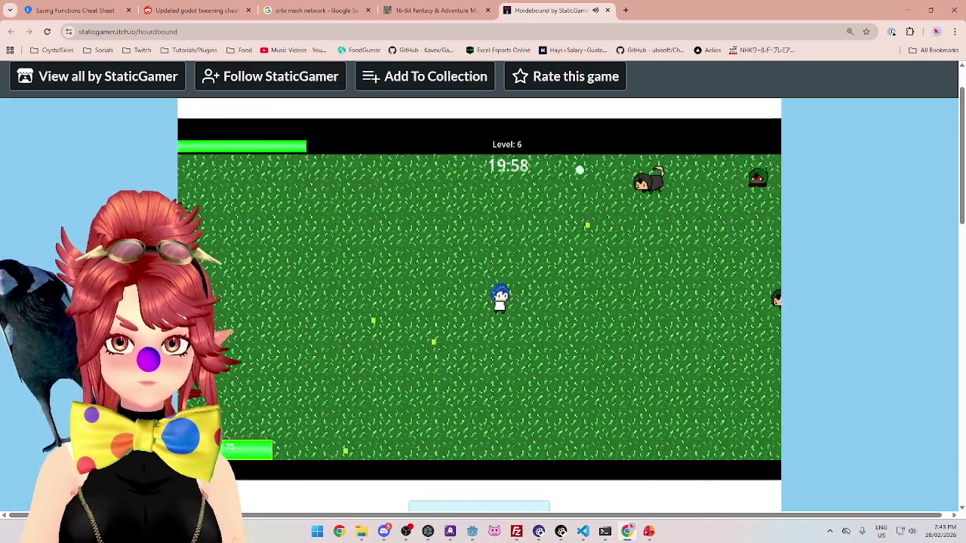
pyautogui.press('s')
pyautogui.press('a')
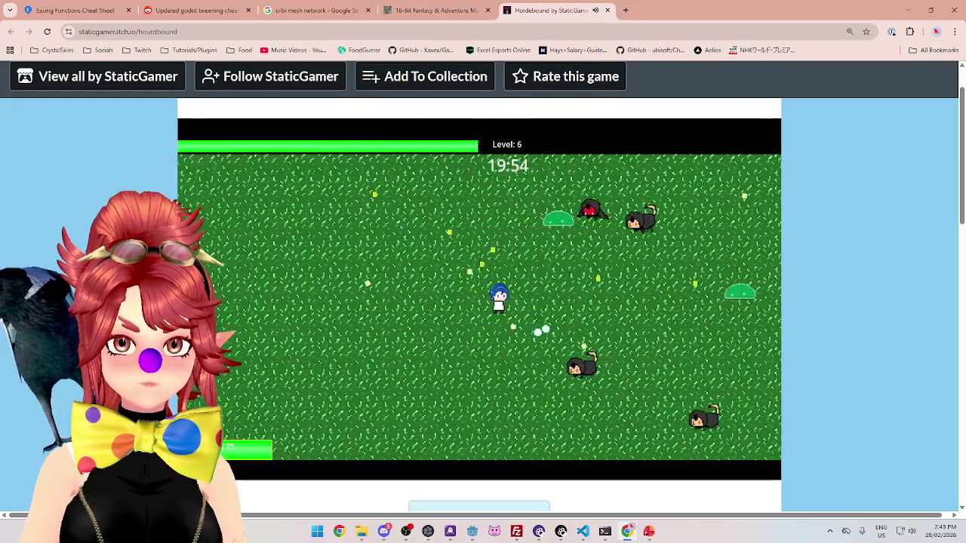
pyautogui.press('w')
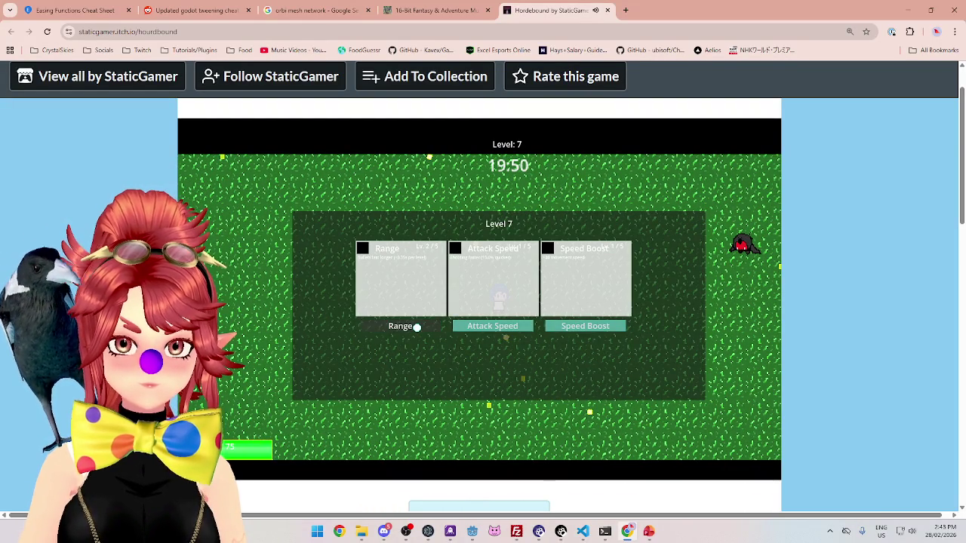
pyautogui.press('a')
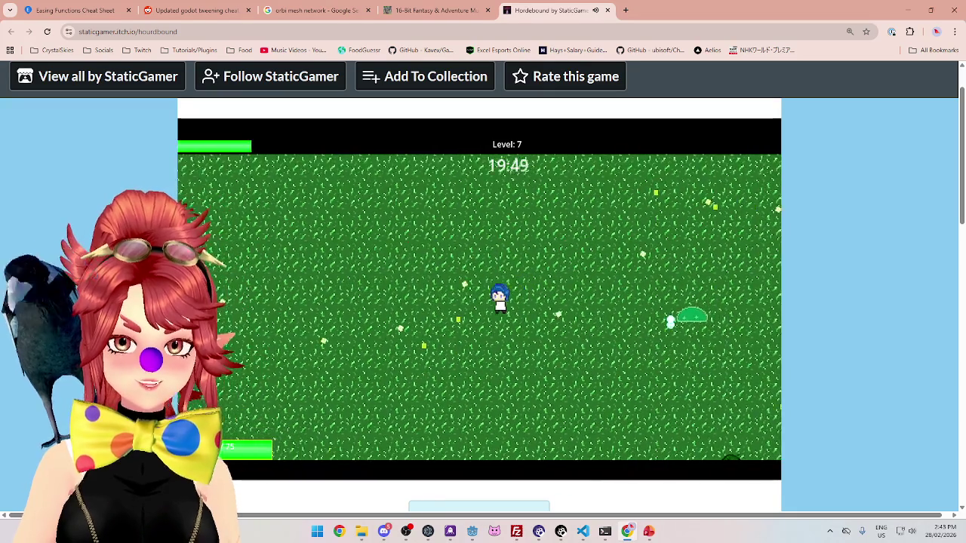
pyautogui.press('d')
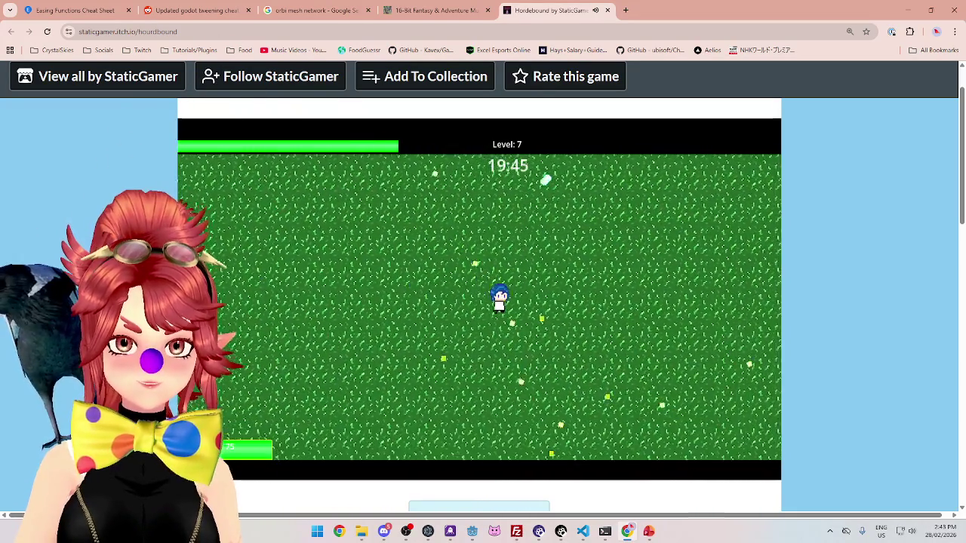
pyautogui.press('s')
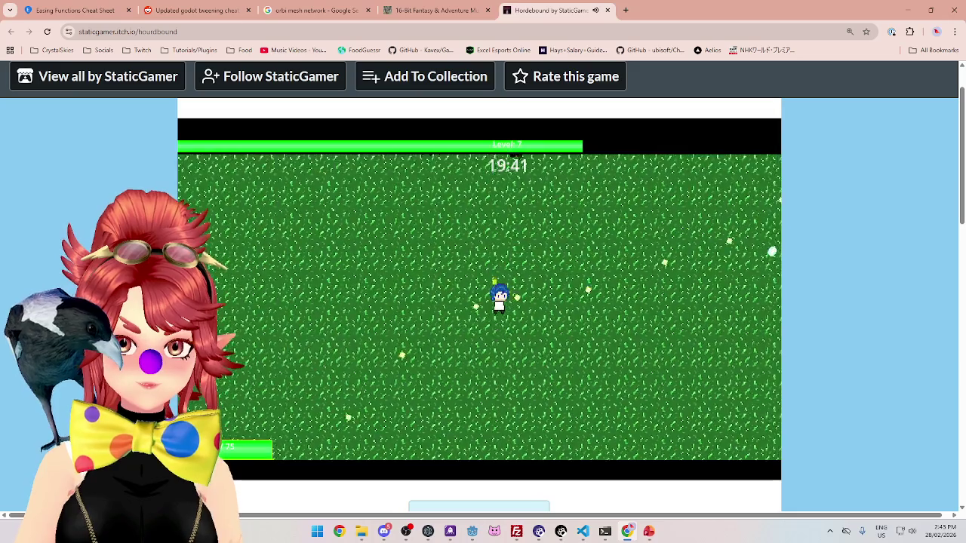
pyautogui.press('w')
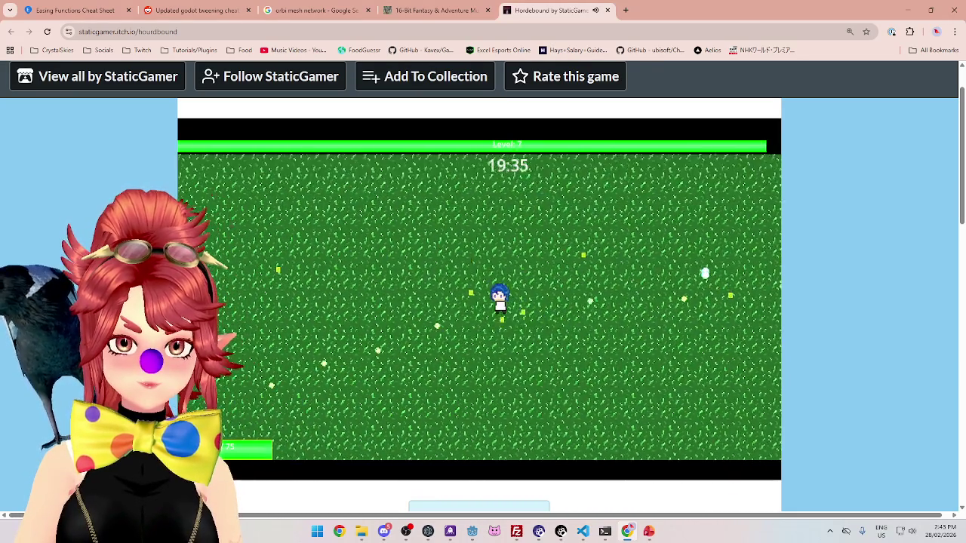
pyautogui.press('a')
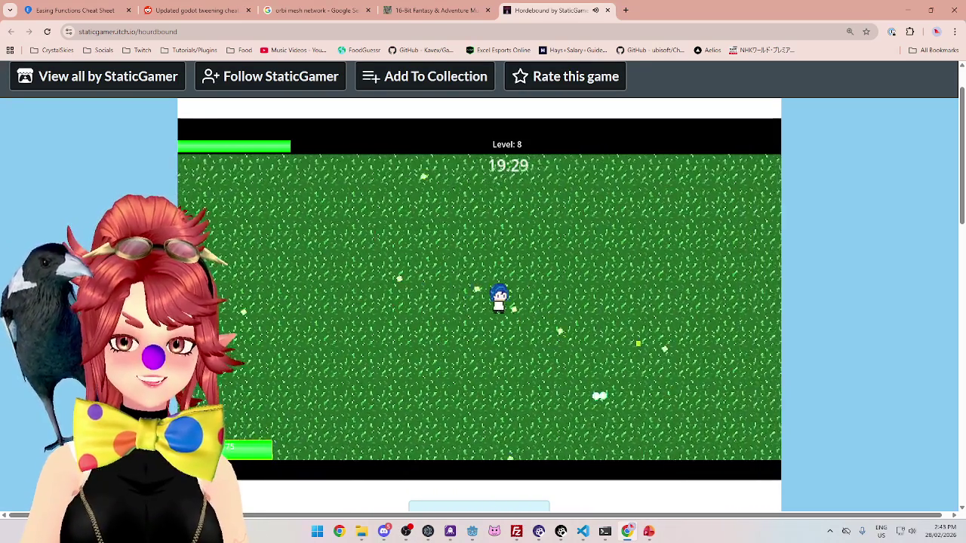
pyautogui.press('a')
pyautogui.press('a')
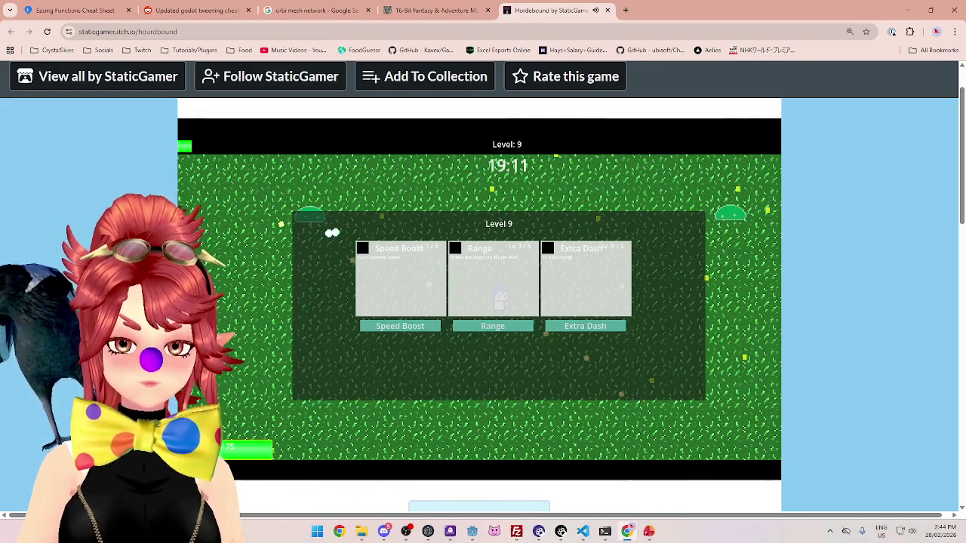
pyautogui.click(407, 326)
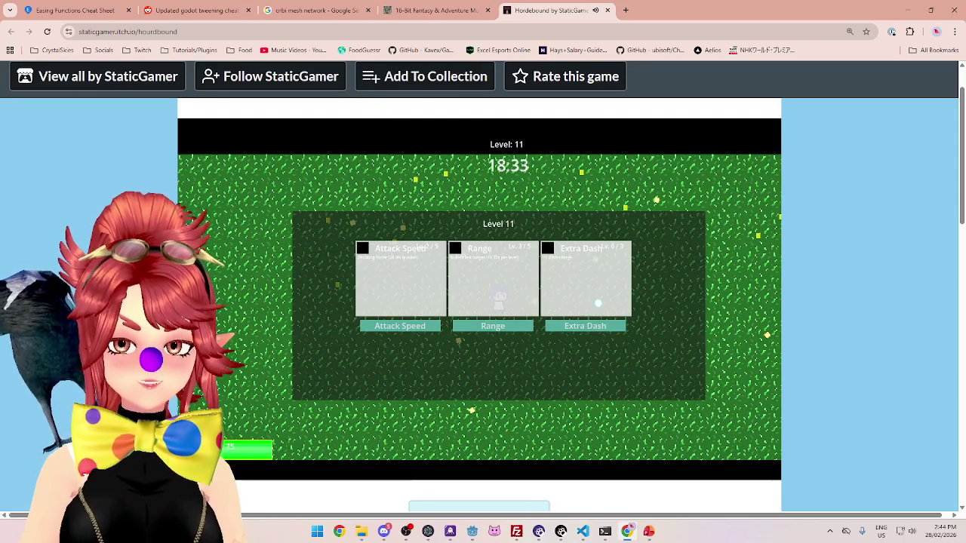
# Take the Range upgrade at level 11 and keep steering with WASD to collect gems
pyautogui.click(485, 325)
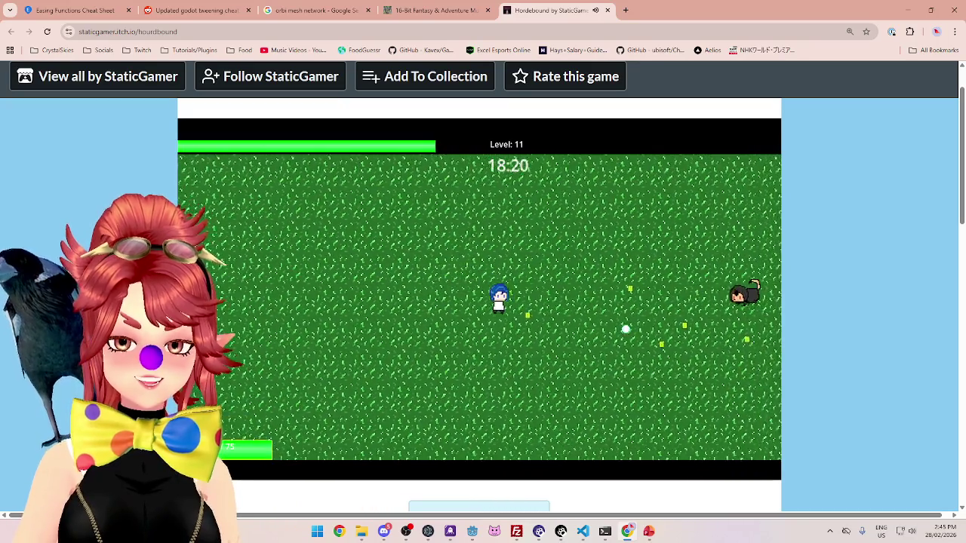
pyautogui.press('w')
pyautogui.press('d')
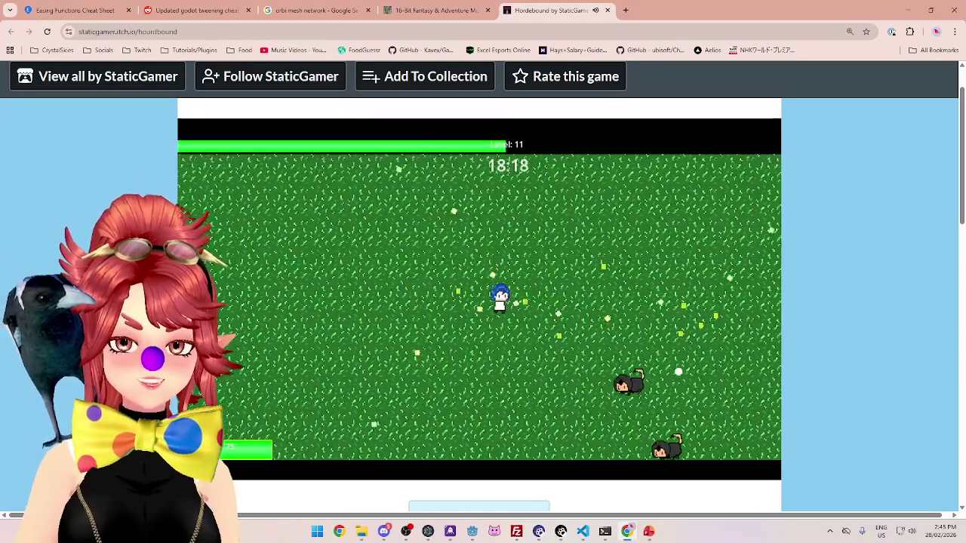
pyautogui.press('w')
pyautogui.press('a')
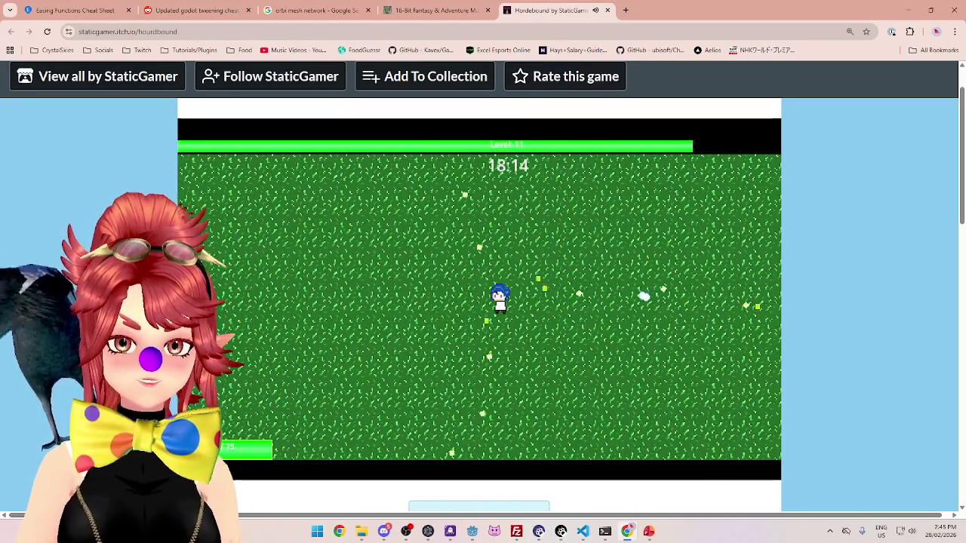
pyautogui.press('d')
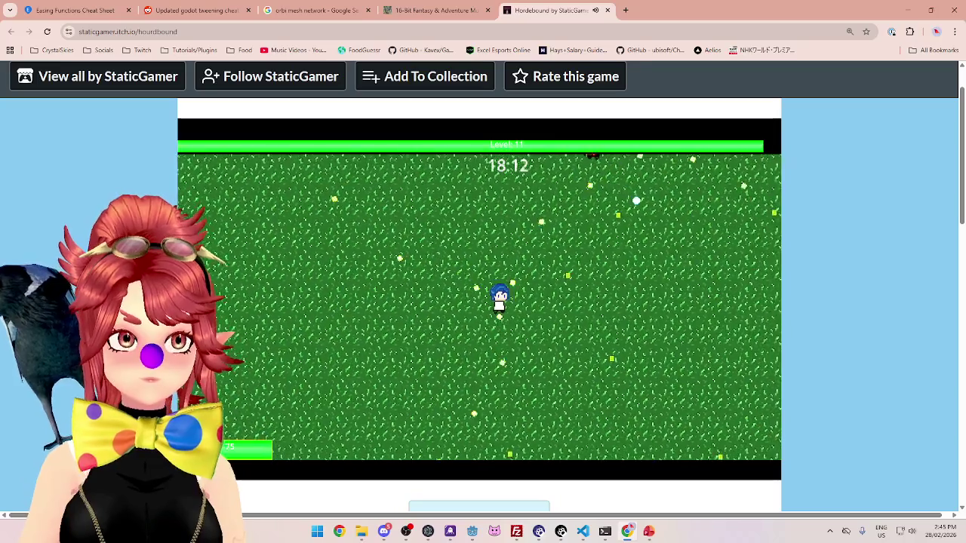
pyautogui.press('a')
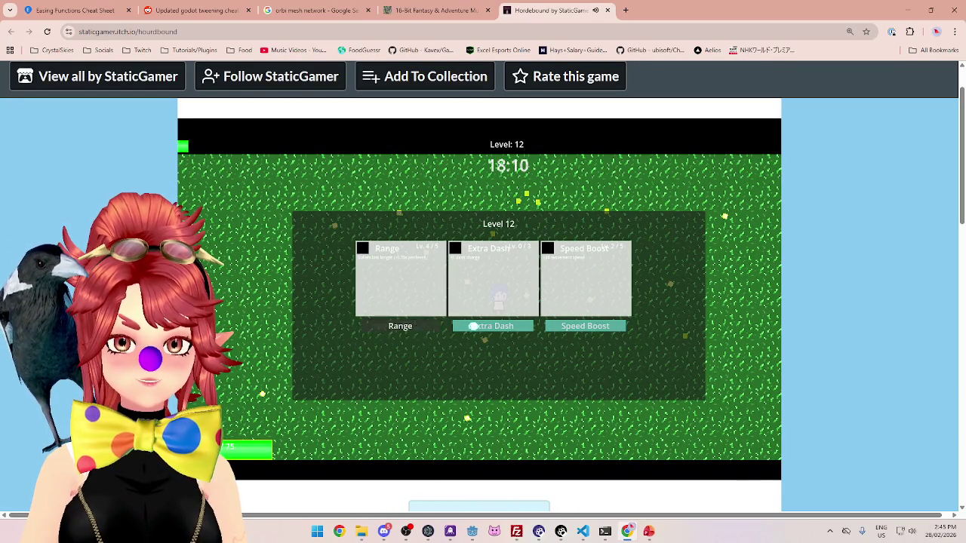
# Steer with WASD past enemies collecting gems, then pick an upgrade on the level 13 panel
pyautogui.press('s')
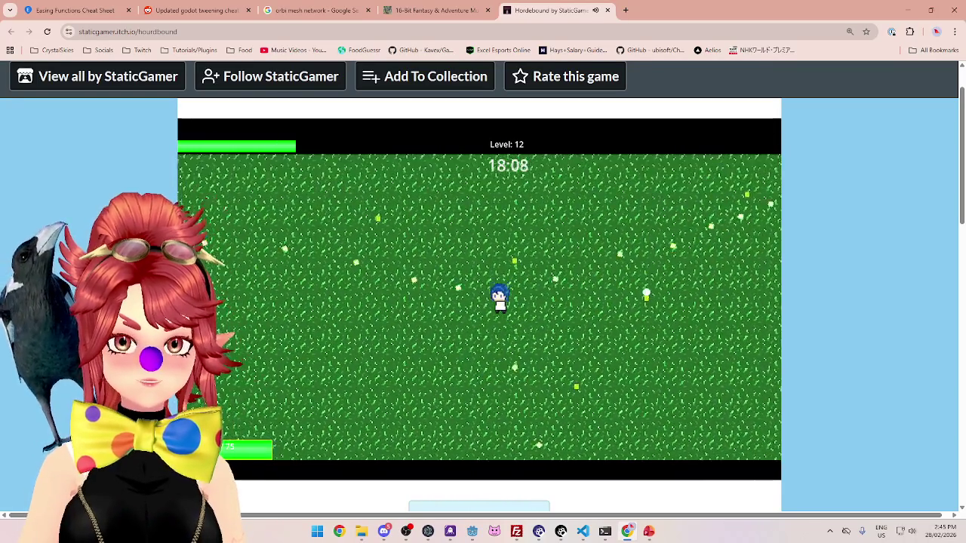
pyautogui.press('d')
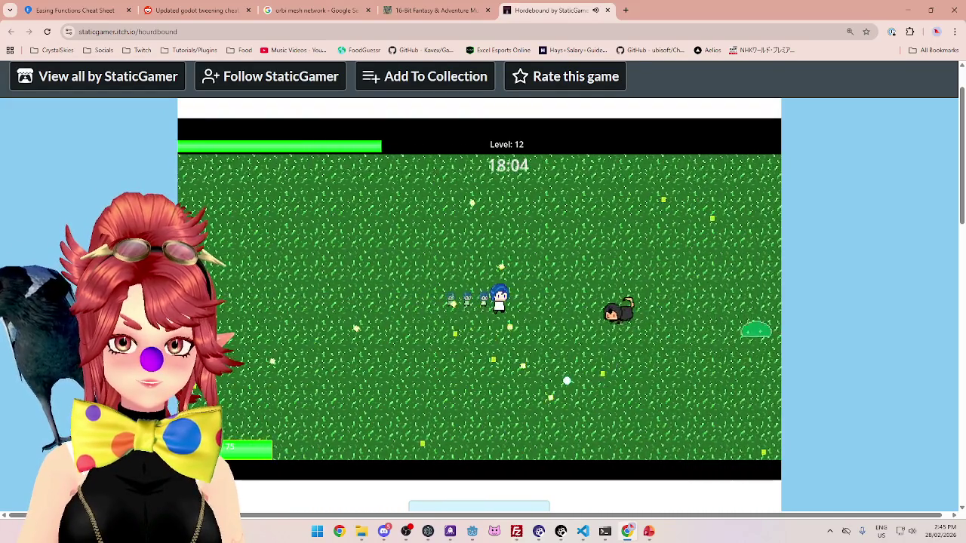
pyautogui.press('a')
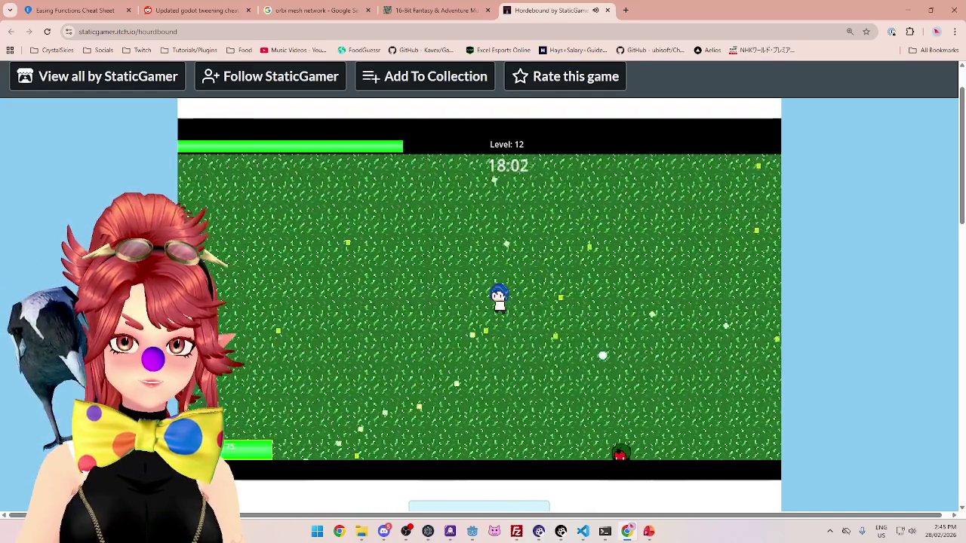
pyautogui.press('a')
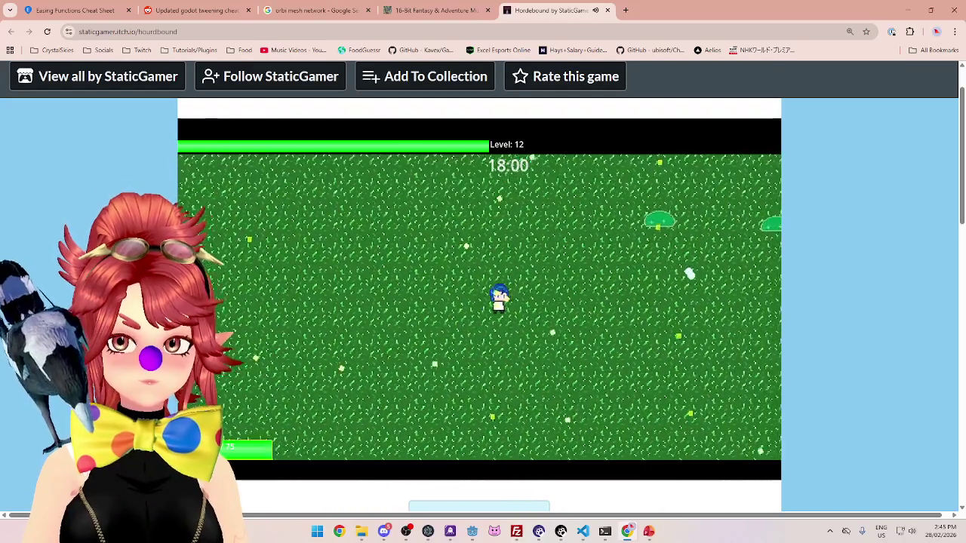
pyautogui.press('s')
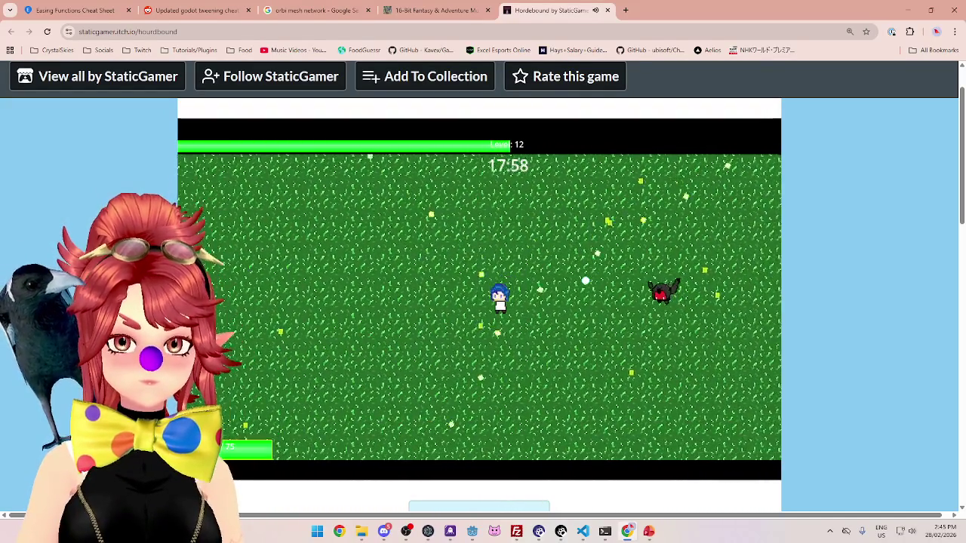
pyautogui.press('s')
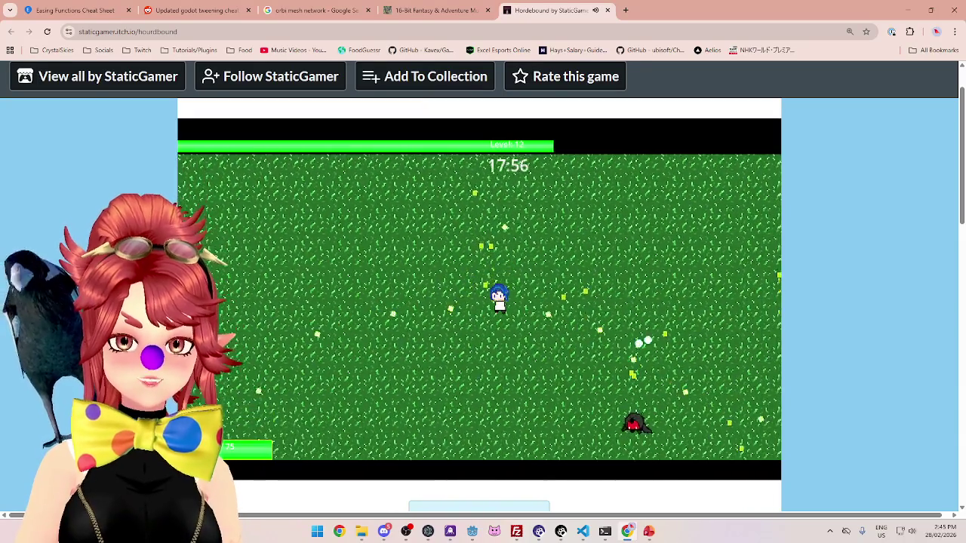
pyautogui.press('s')
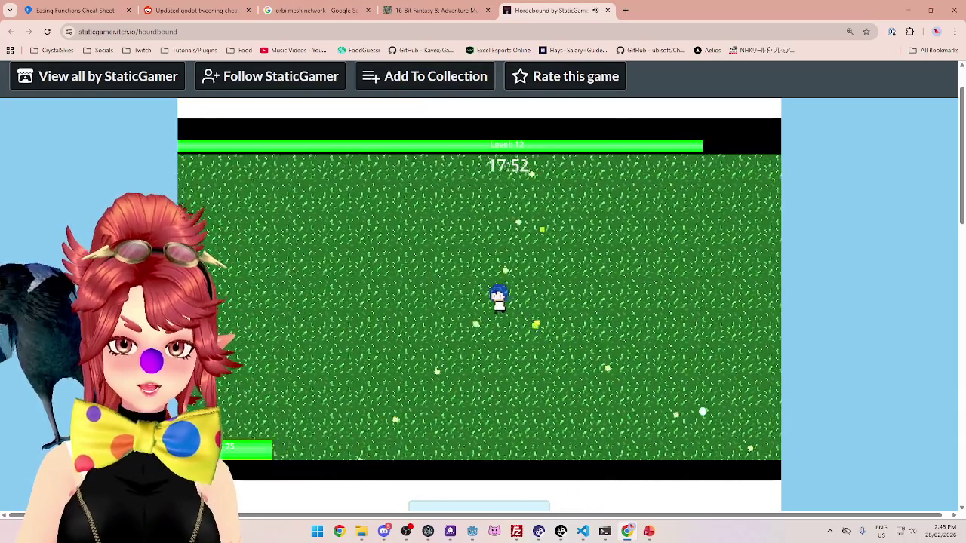
pyautogui.press('w')
pyautogui.press('a')
pyautogui.press('a')
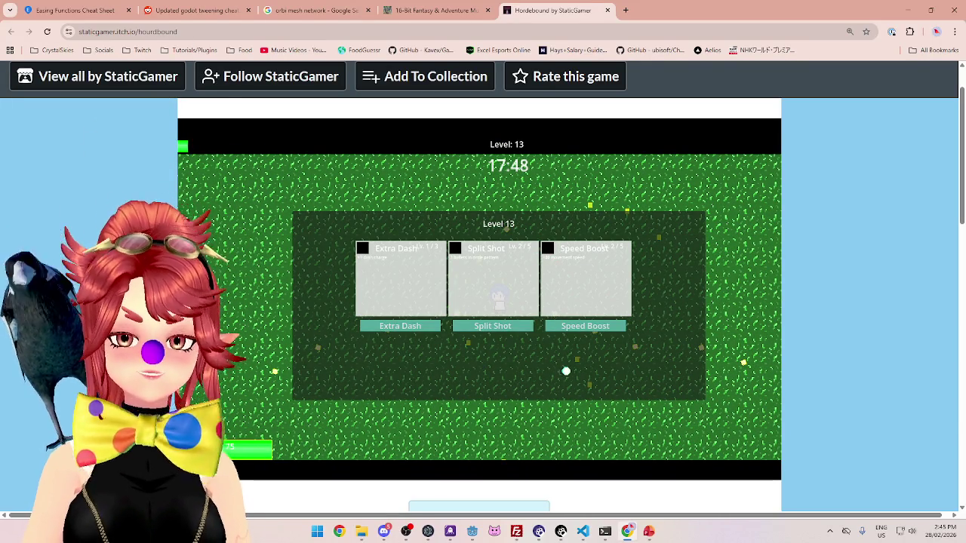
pyautogui.click(584, 325)
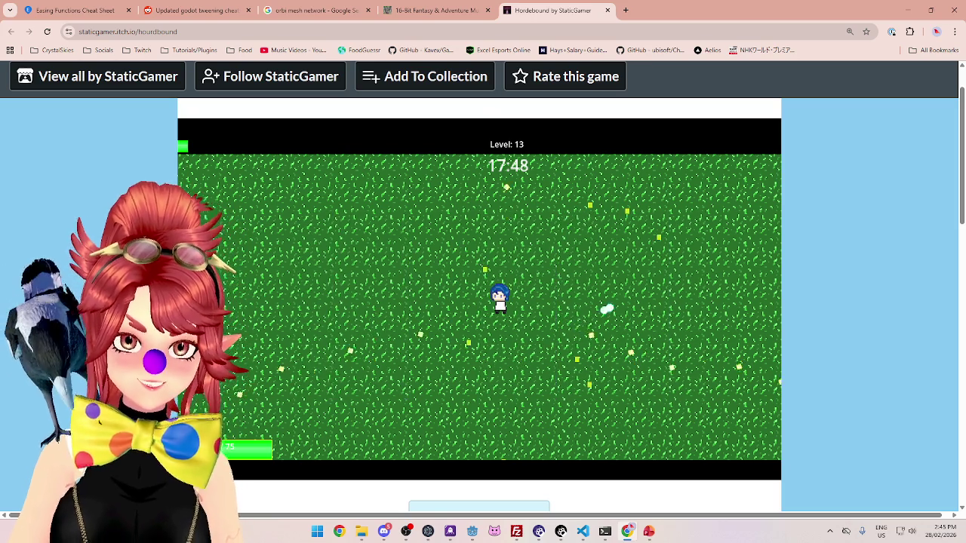
# Keep dodging diagonally with WASD until the level 16 upgrade panel appears
pyautogui.press('a')
pyautogui.press('s')
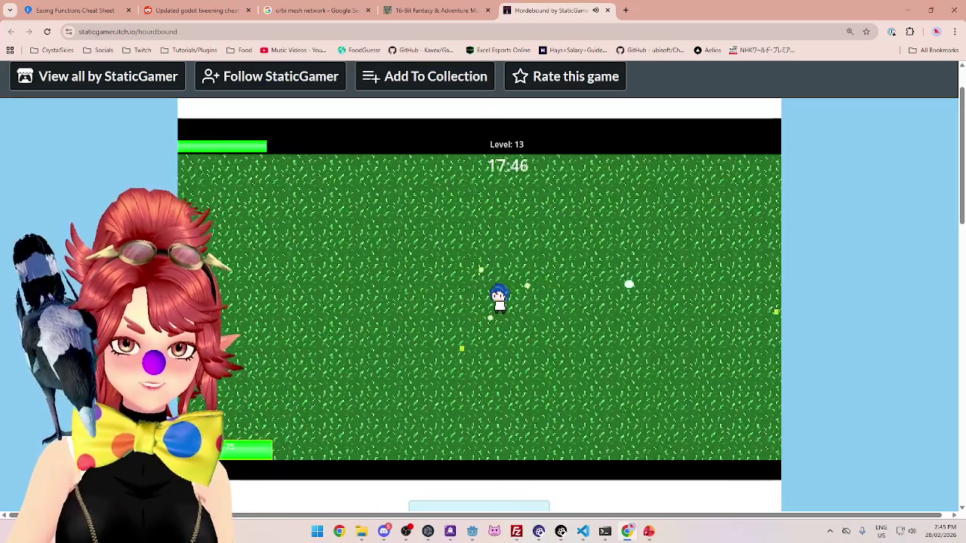
pyautogui.press('d')
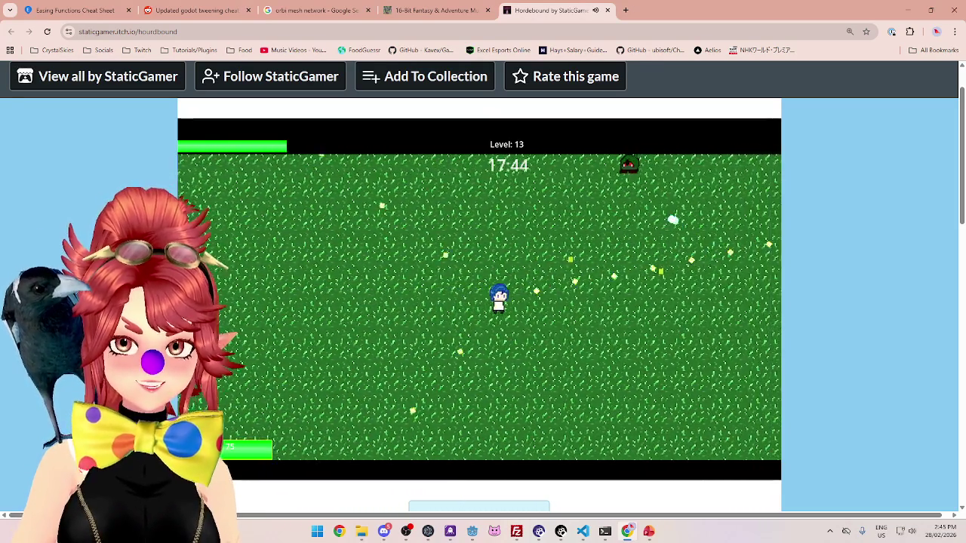
pyautogui.press('w')
pyautogui.press('a')
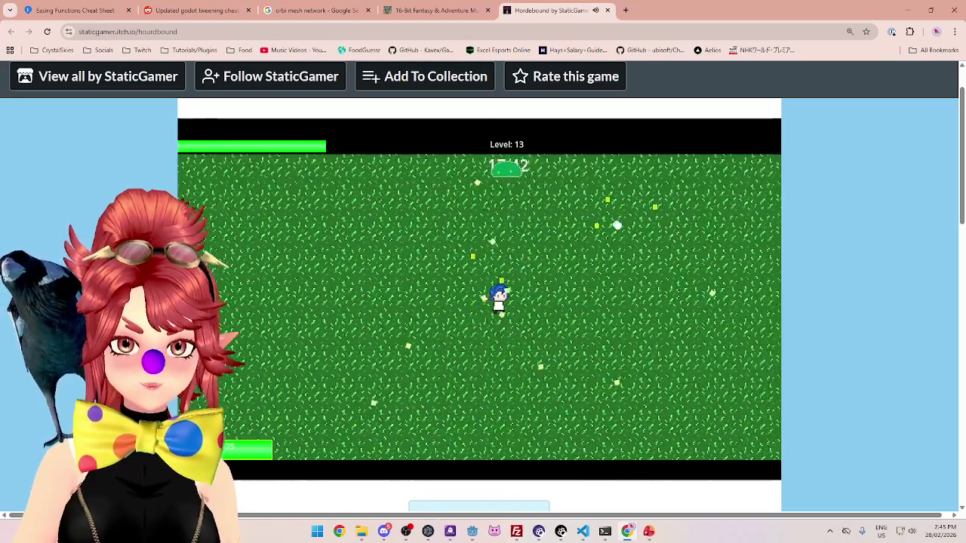
pyautogui.press('w')
pyautogui.press('d')
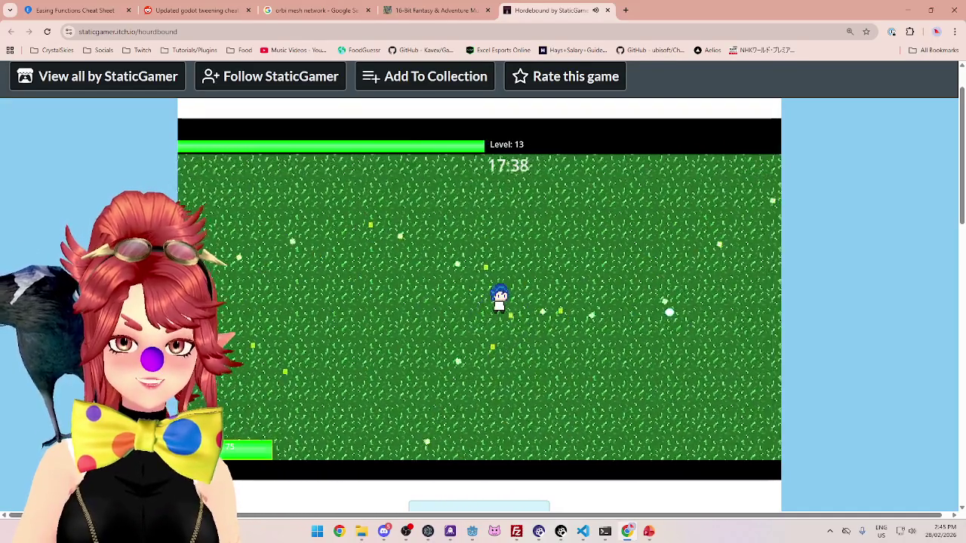
pyautogui.press('w')
pyautogui.press('a')
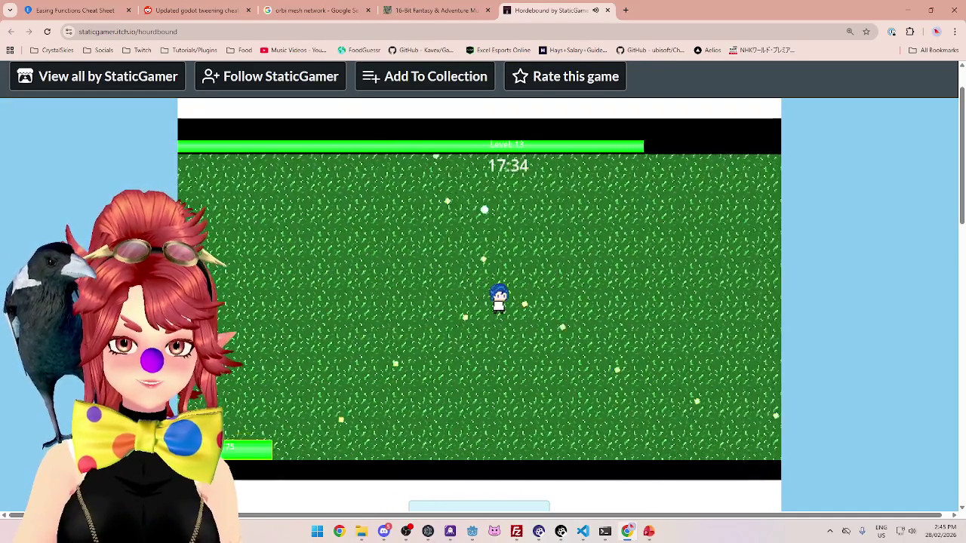
pyautogui.press('w')
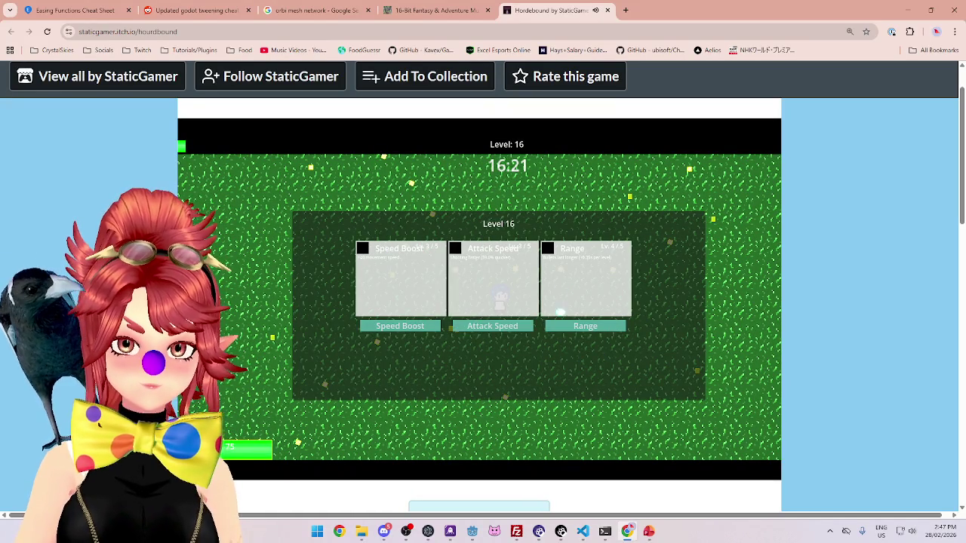
# Take Attack Speed at level 16, then Split Shot at level 17
pyautogui.click(515, 330)
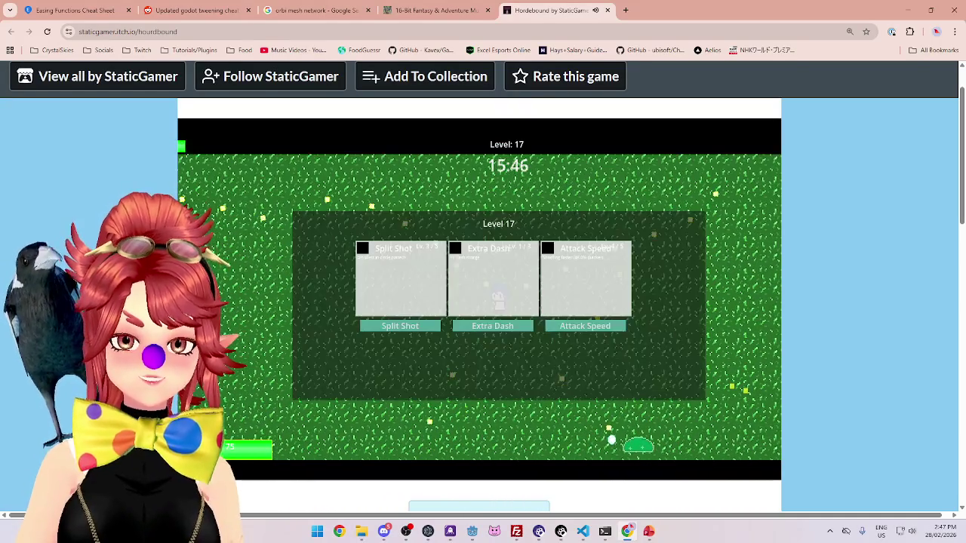
pyautogui.click(402, 325)
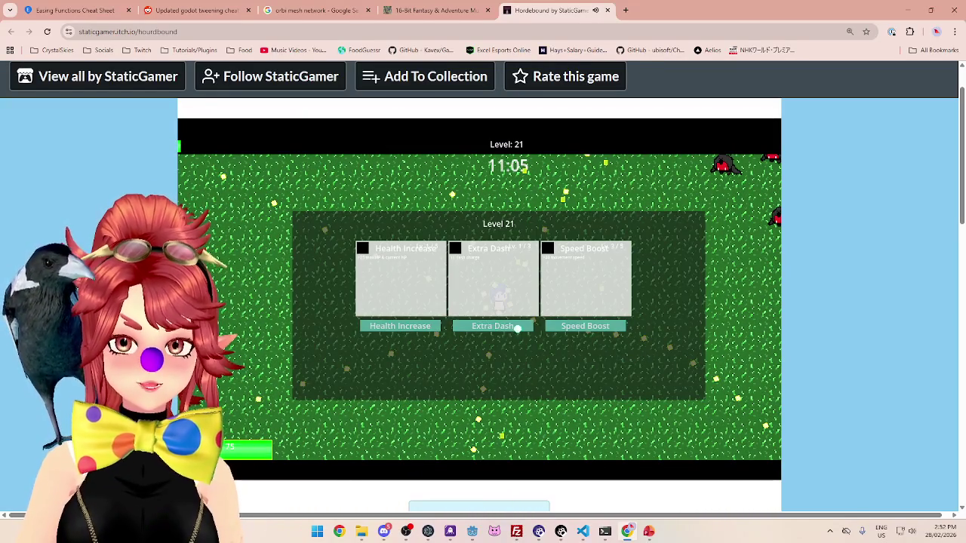
# Choose Speed Boost on the Level 21 upgrade screen
pyautogui.click(587, 328)
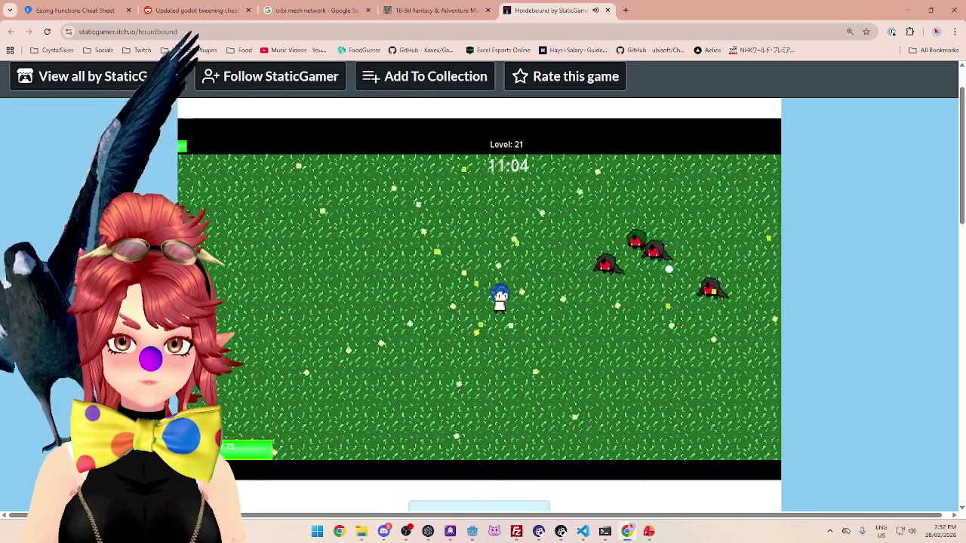
# Move in all directions with WASD collecting gems until the Level 22 upgrade choice appears
pyautogui.hotkey('d', 's')
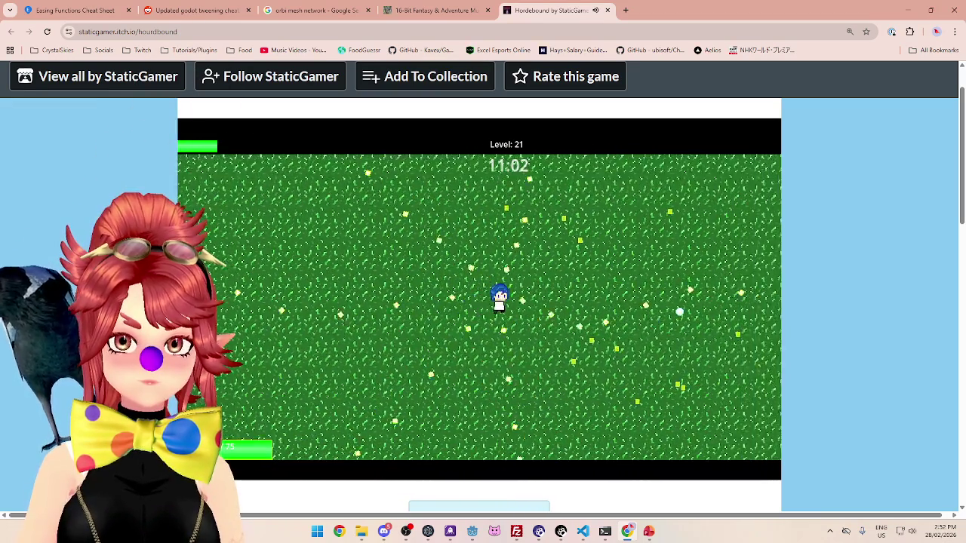
pyautogui.hotkey('a', 's')
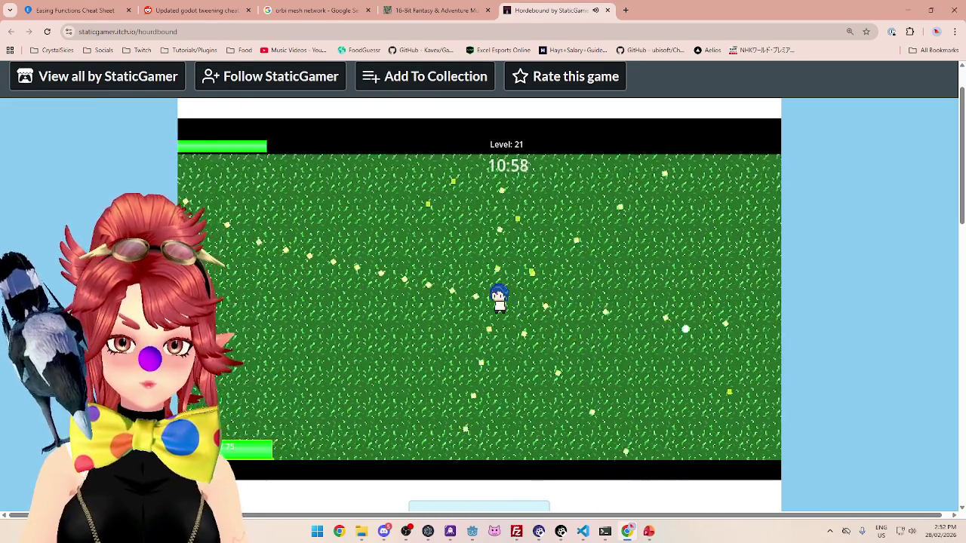
pyautogui.hotkey('a', 'w')
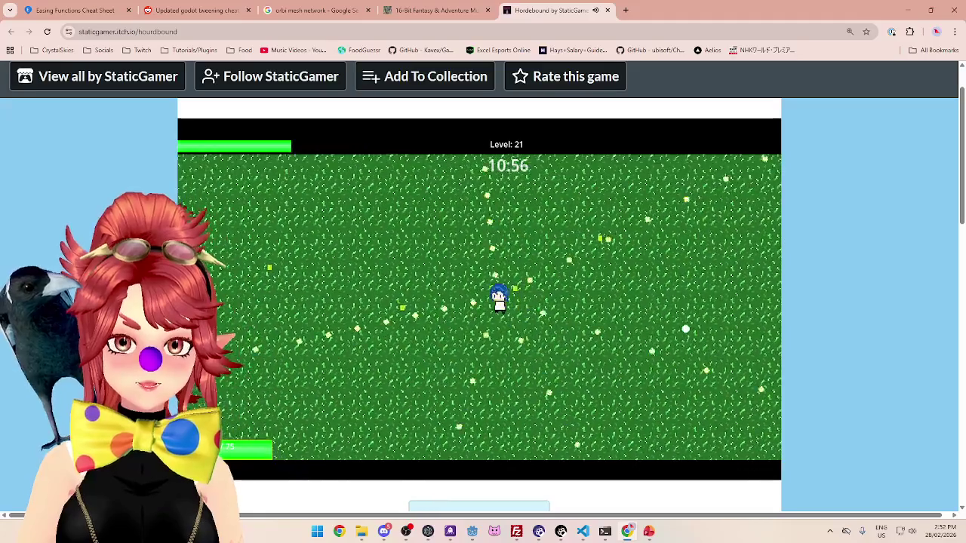
pyautogui.press('d')
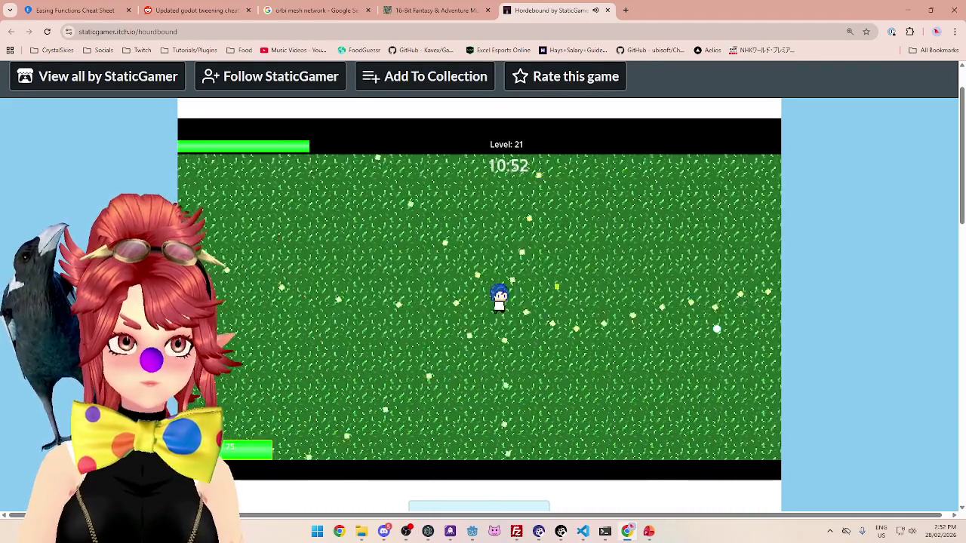
pyautogui.press('s')
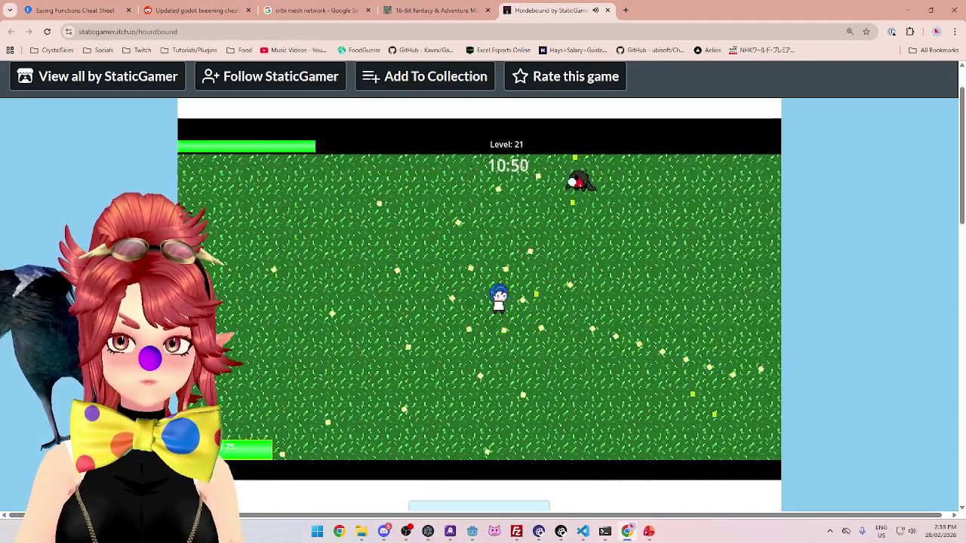
pyautogui.press('w')
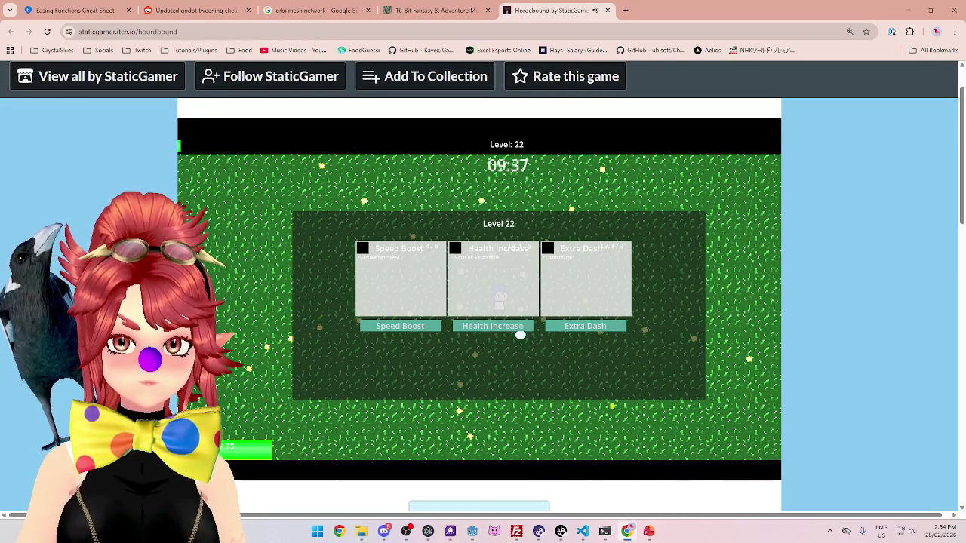
# Pick a Level 22 upgrade, move briefly, and pause the run at 09:09 with Escape
pyautogui.click(427, 326)
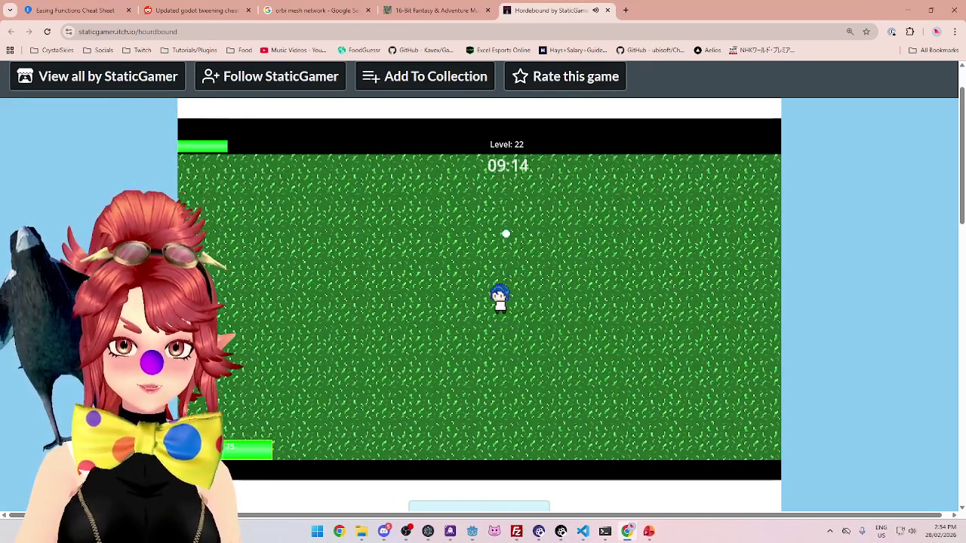
pyautogui.press('a')
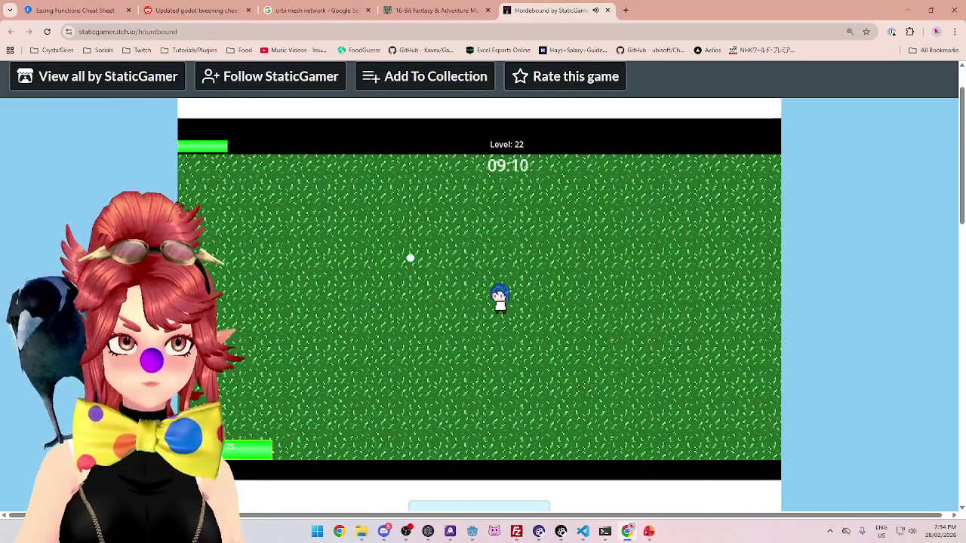
pyautogui.press('Escape')
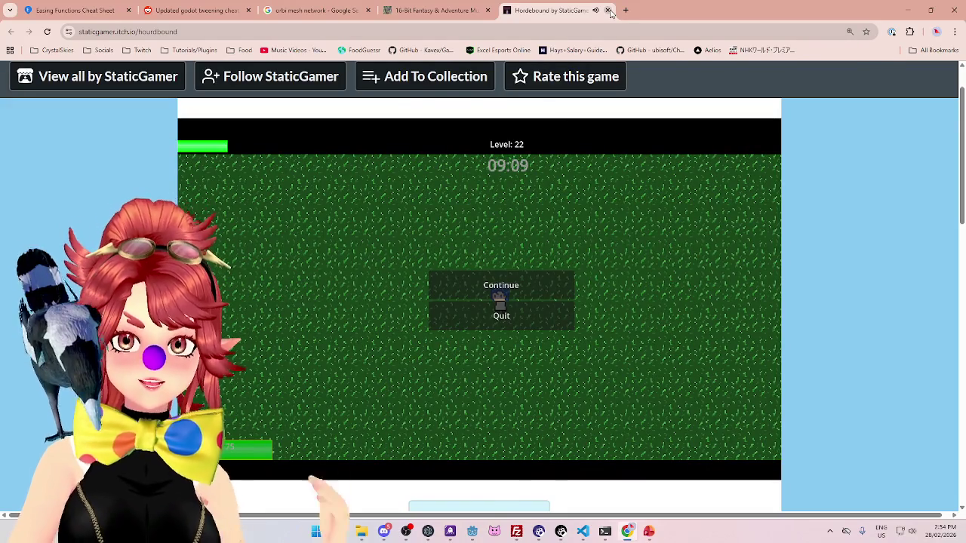
# Close the Hordebound, 16-Bit music and orbi tabs, then return to client_manager.gd in Godot
pyautogui.click(608, 10)
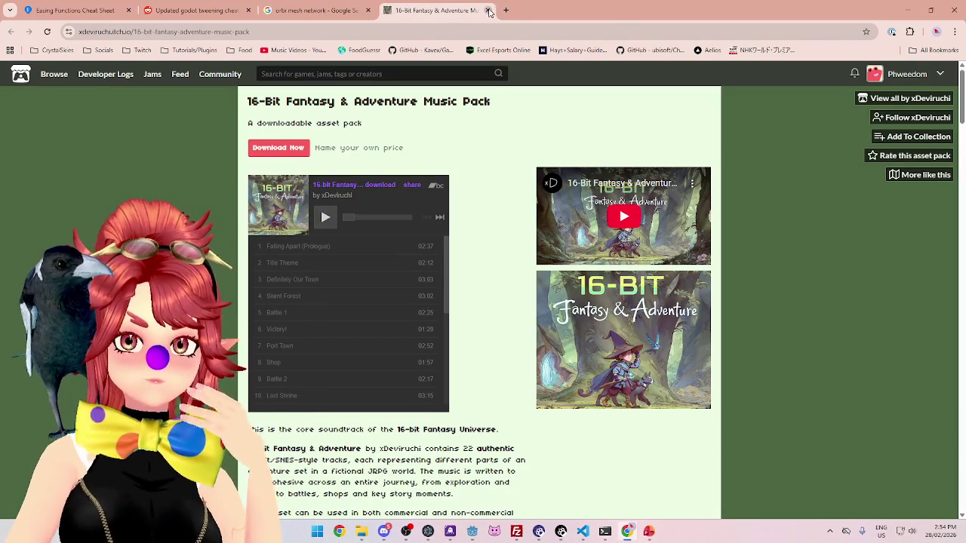
pyautogui.click(488, 9)
pyautogui.click(367, 10)
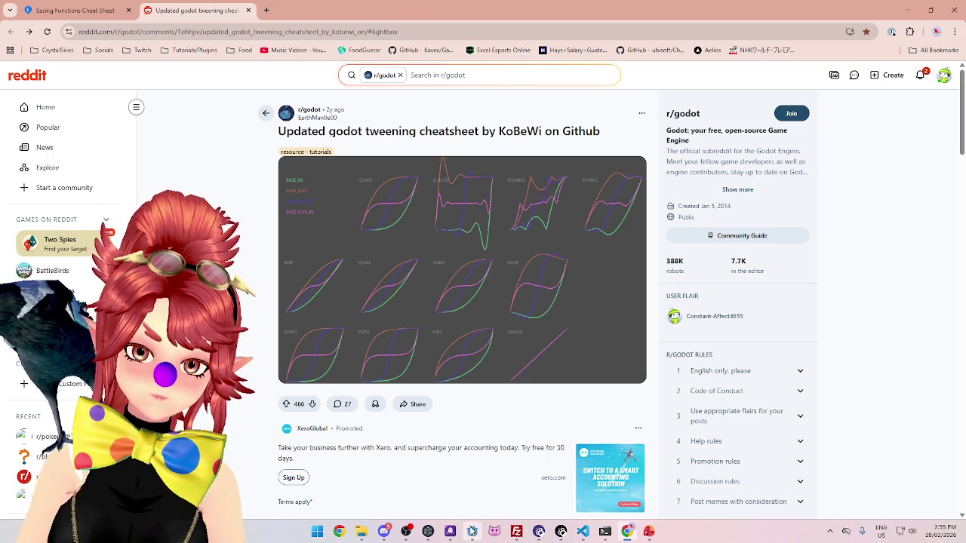
pyautogui.click(472, 531)
pyautogui.scroll(-3, 476, 249)
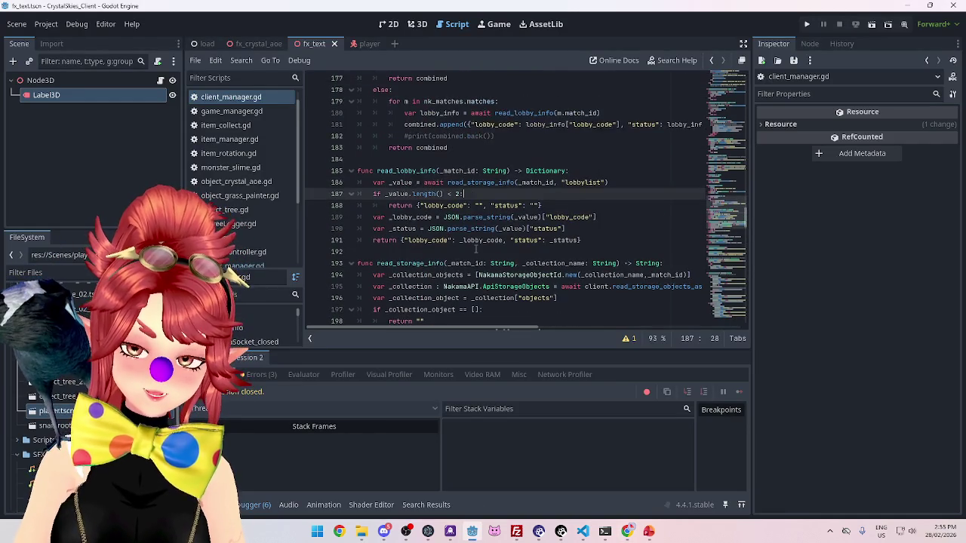
# Save the edited client script and run the CrystalSkies project to test the lobby fix
pyautogui.click(480, 238)
pyautogui.hotkey('ctrl', 's')
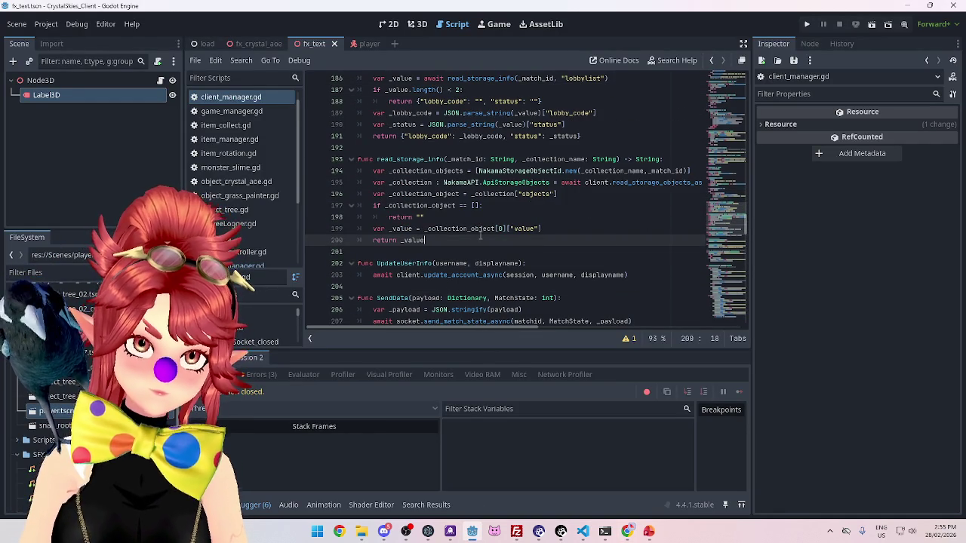
pyautogui.click(498, 26)
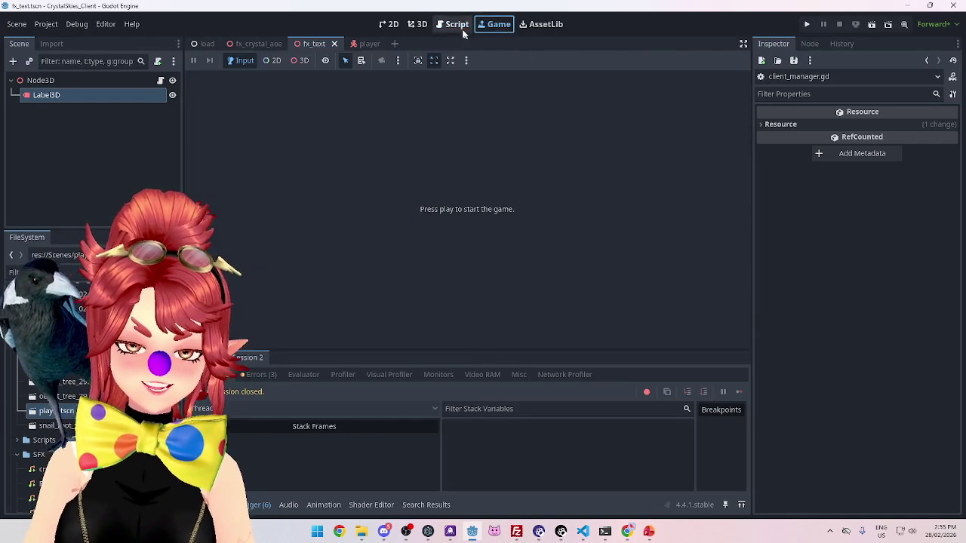
pyautogui.click(458, 25)
pyautogui.moveTo(628, 531)
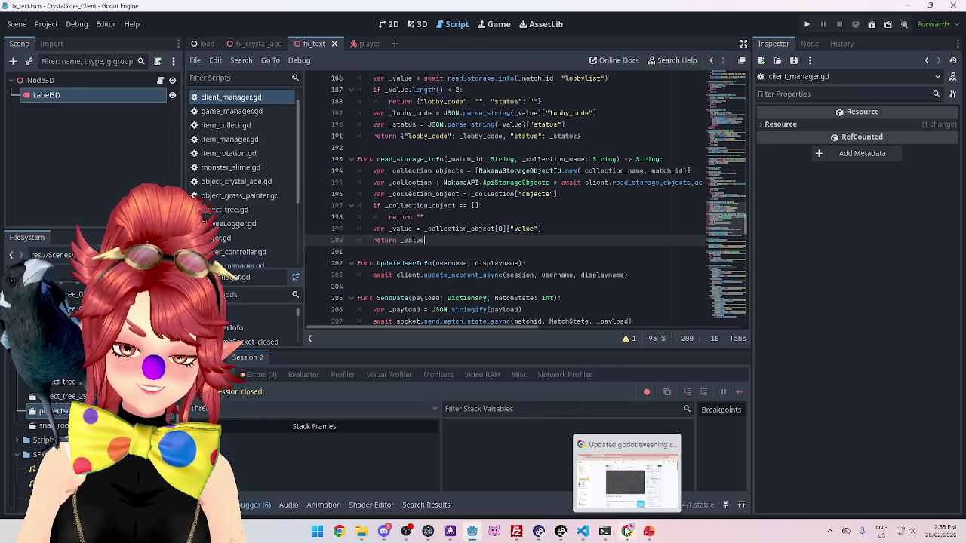
pyautogui.click(565, 159)
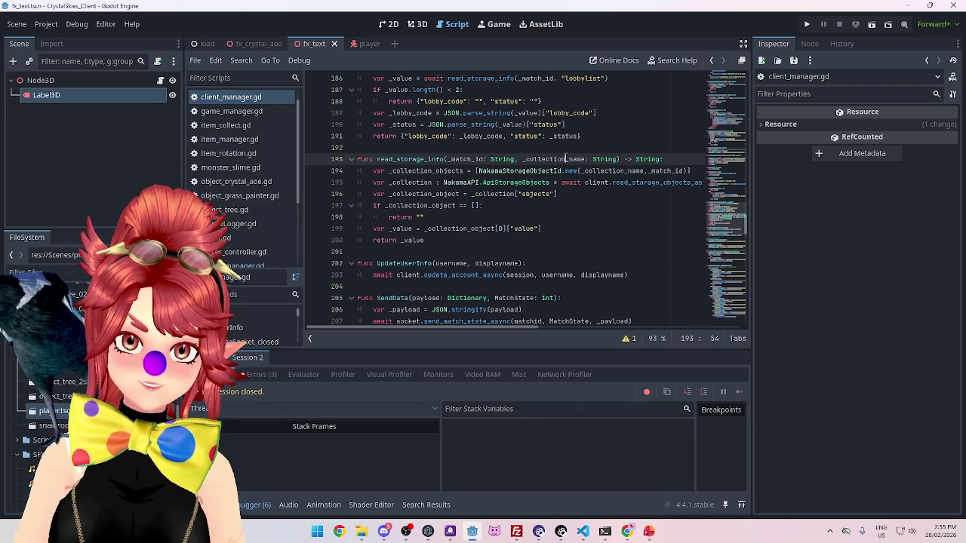
pyautogui.click(810, 28)
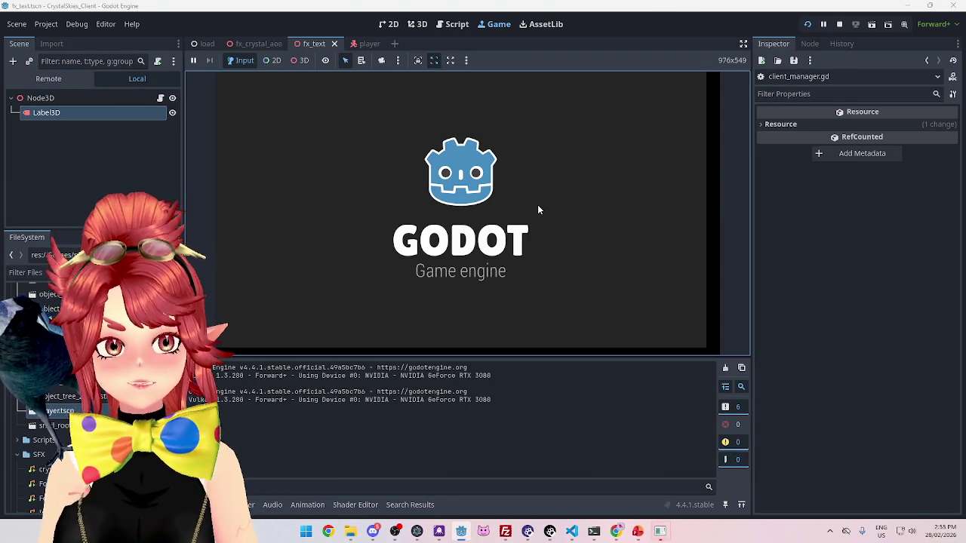
# Host a new lobby named asddd under a display name in the first client
pyautogui.click(553, 247)
pyautogui.write('Phwee')
pyautogui.press('Tab')
pyautogui.press('Tab')
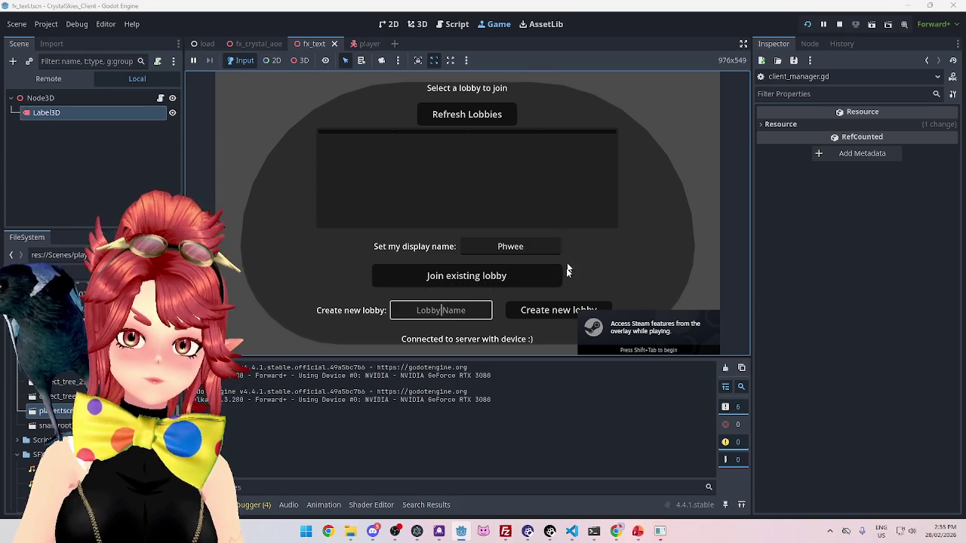
pyautogui.write('asddd')
pyautogui.click(557, 315)
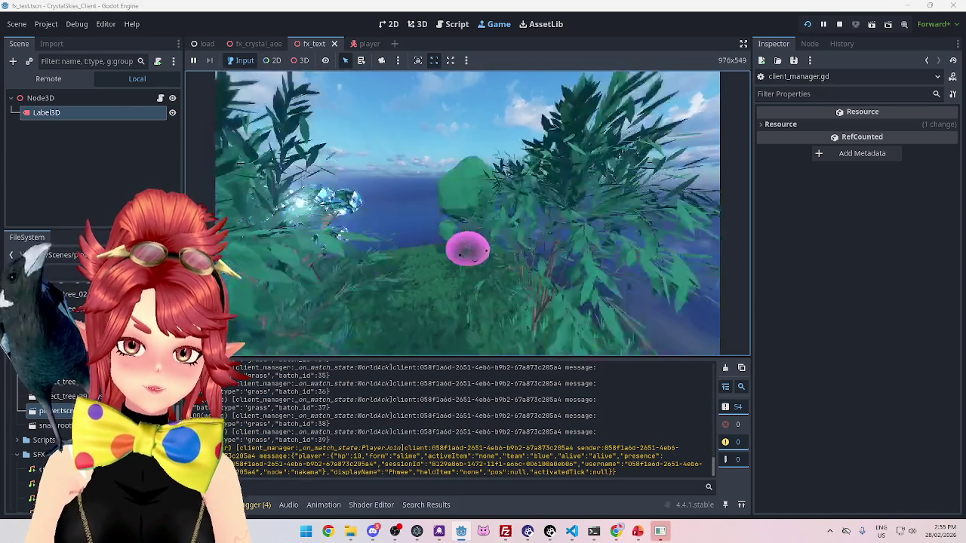
# Join lobby asddd from the second game client
pyautogui.press('F5')
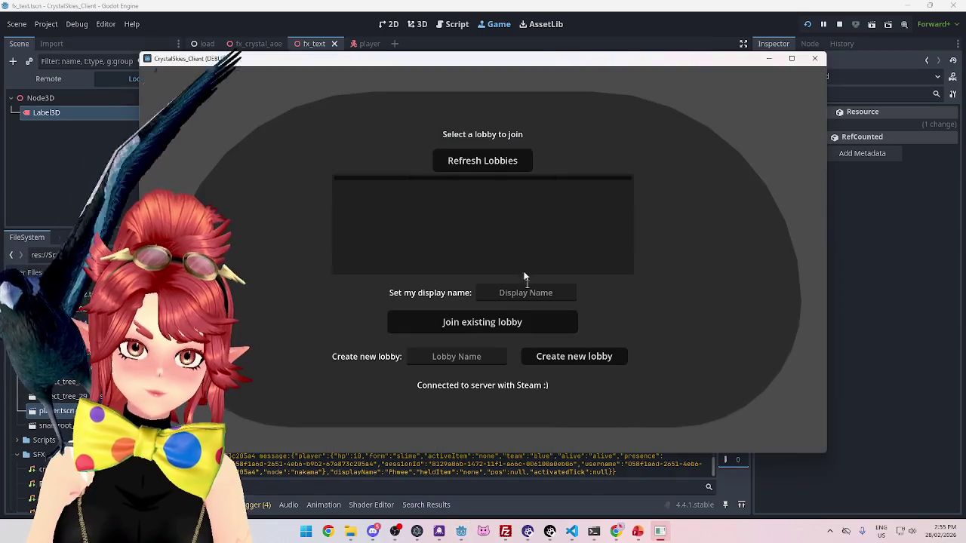
pyautogui.click(526, 293)
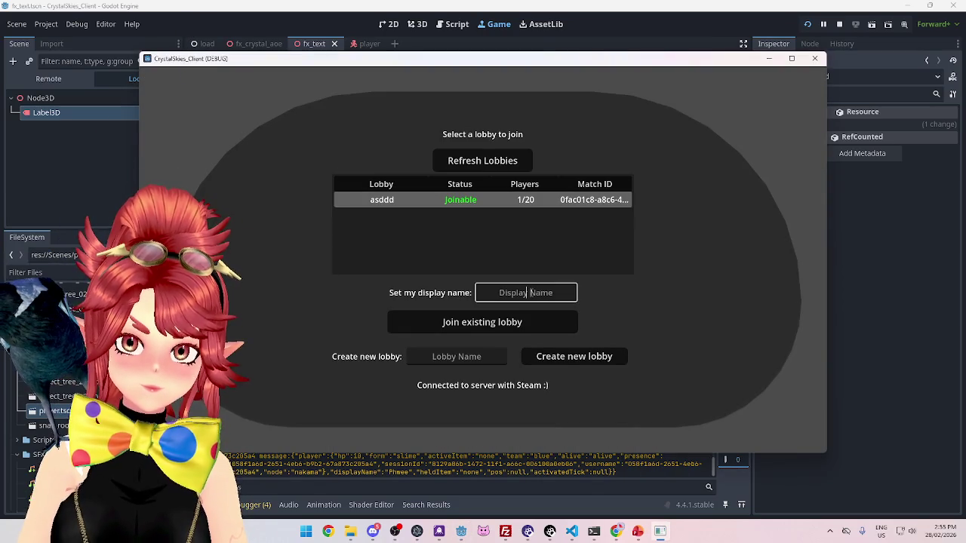
pyautogui.write('Phwee')
pyautogui.press('Tab')
pyautogui.press('Tab')
pyautogui.write('asddd')
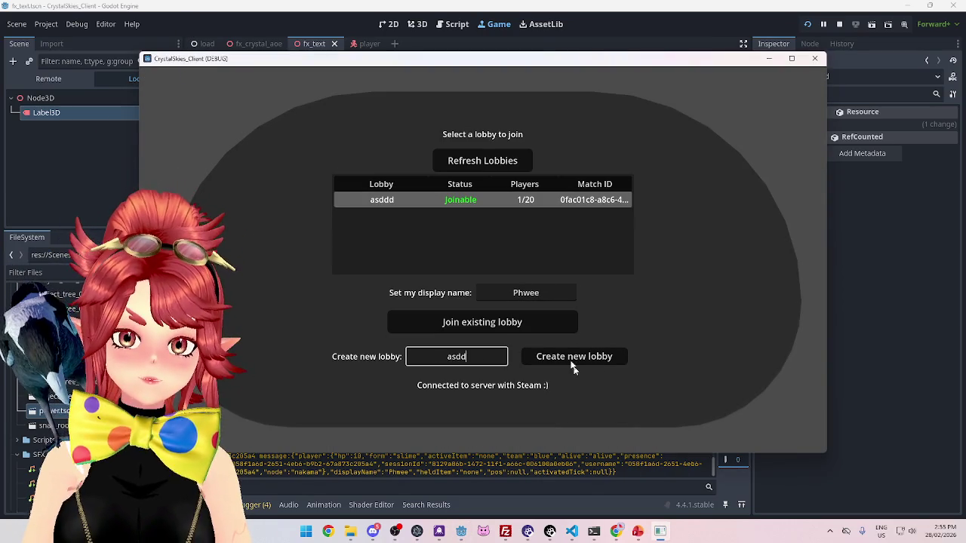
pyautogui.click(469, 321)
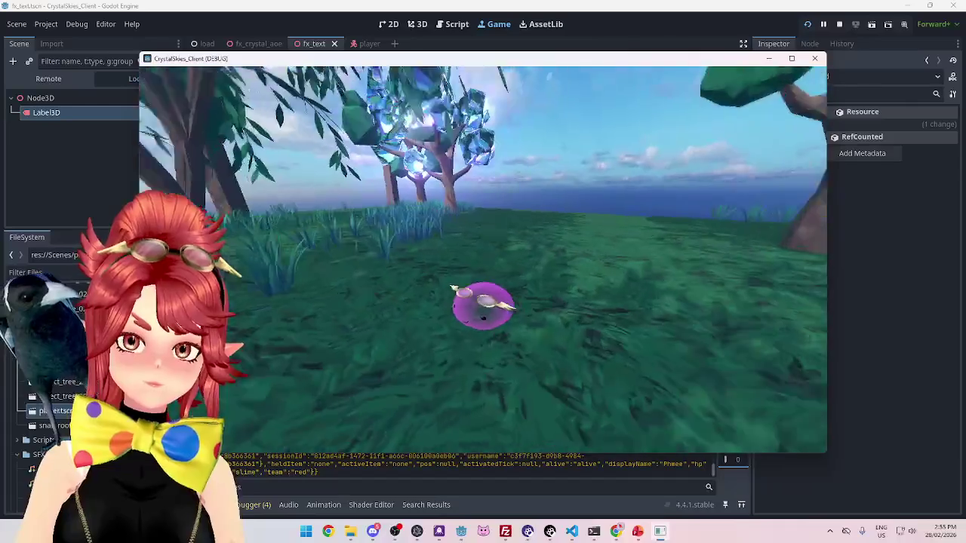
# Start the battle, attack the Phwee slime, then return to client_manager.gd
pyautogui.press('Escape')
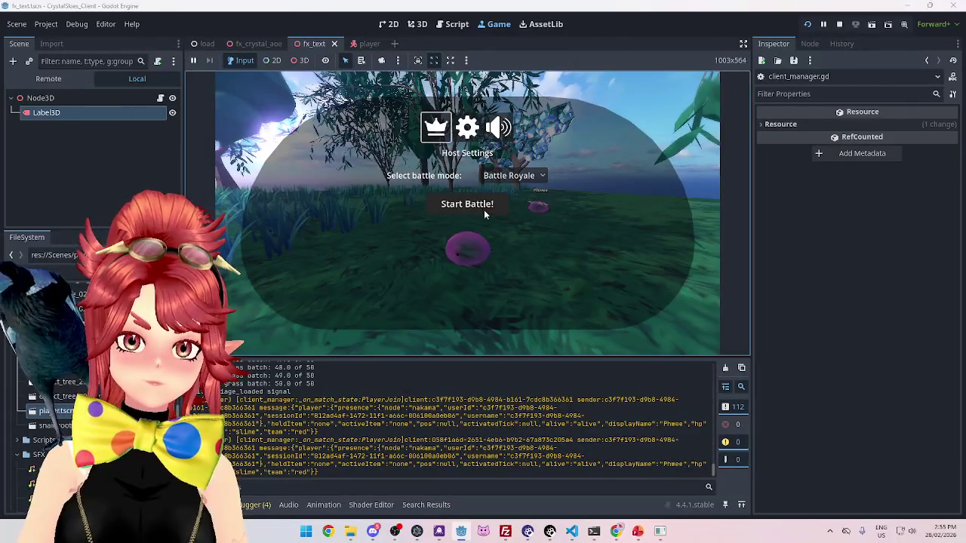
pyautogui.click(479, 203)
pyautogui.press('w')
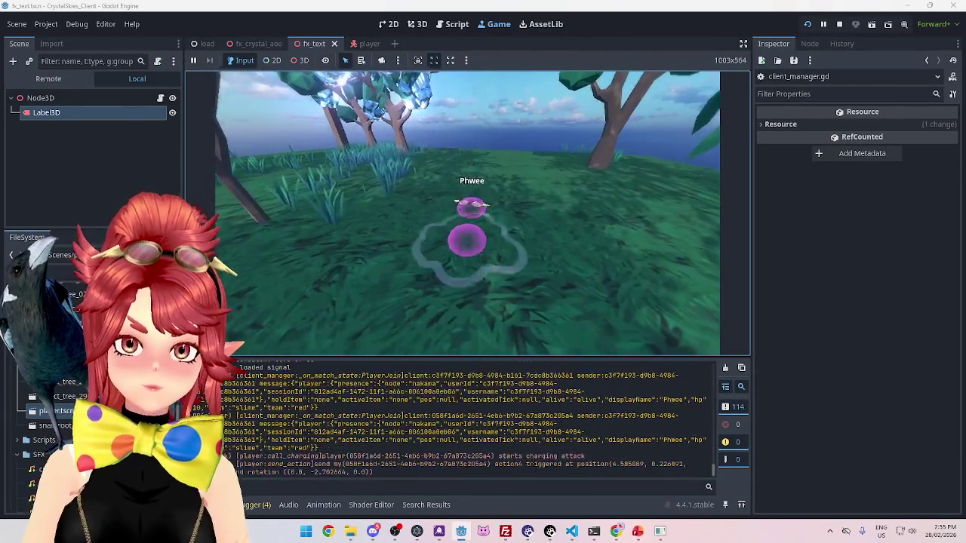
pyautogui.press('w')
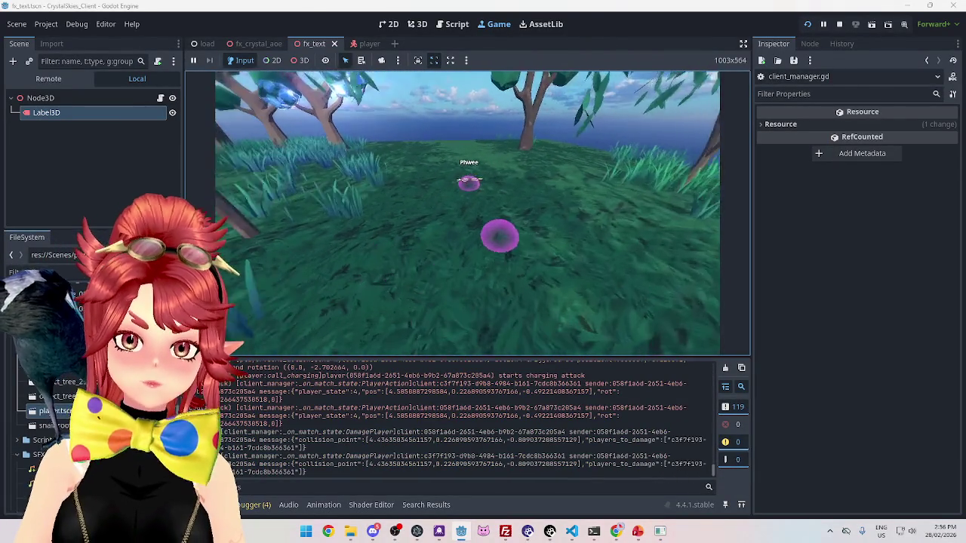
pyautogui.press('w')
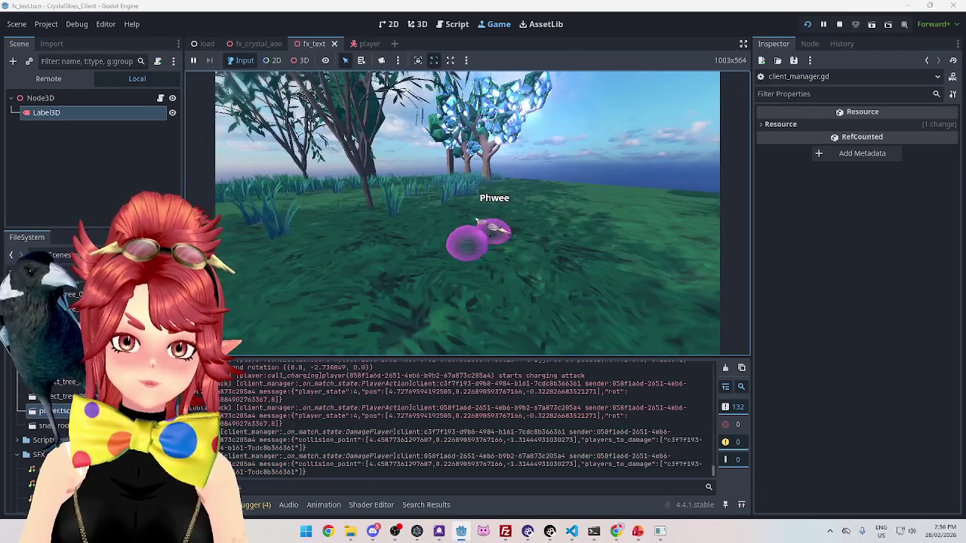
pyautogui.click(456, 23)
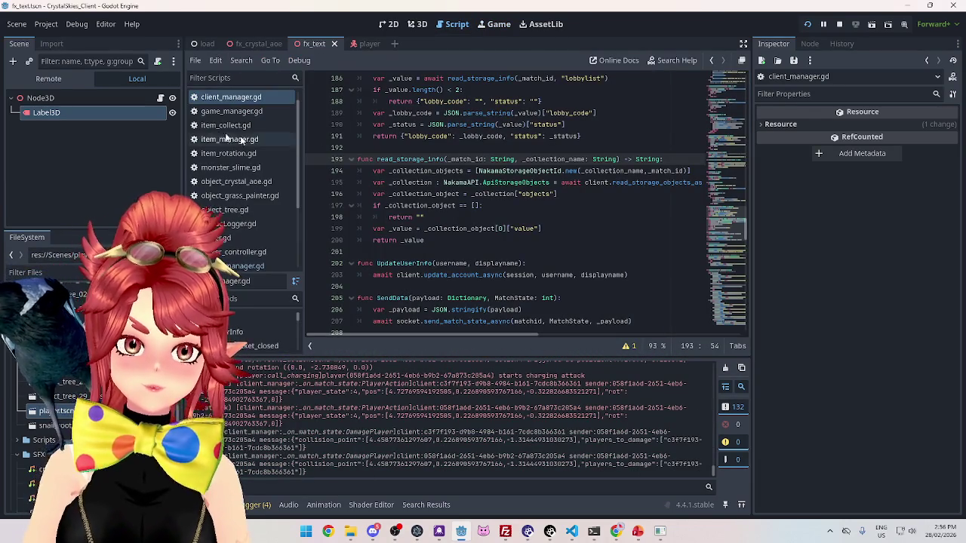
# Set the fx_text Node3D's Time Queue to 0.15 and test the damage text in game
pyautogui.scroll(-3, 254, 226)
pyautogui.click(255, 233)
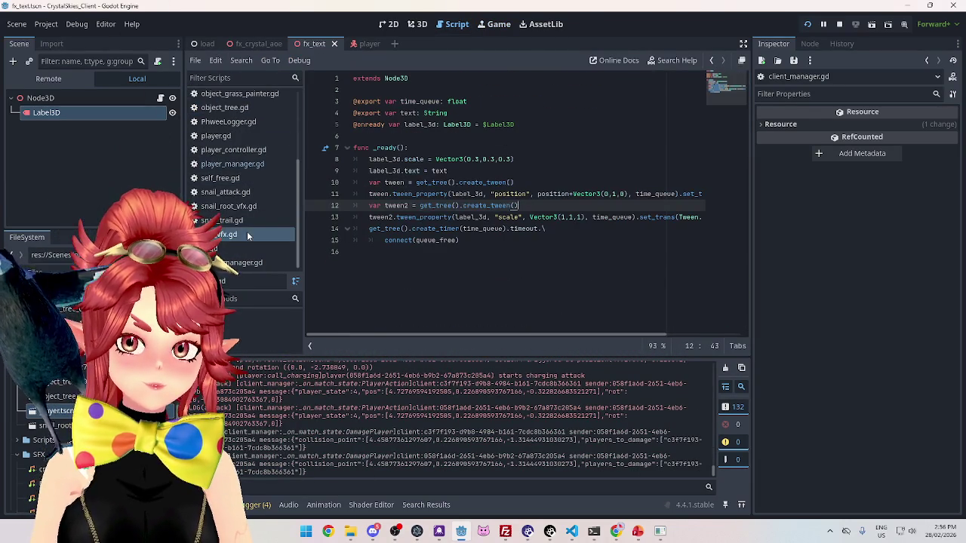
pyautogui.click(124, 98)
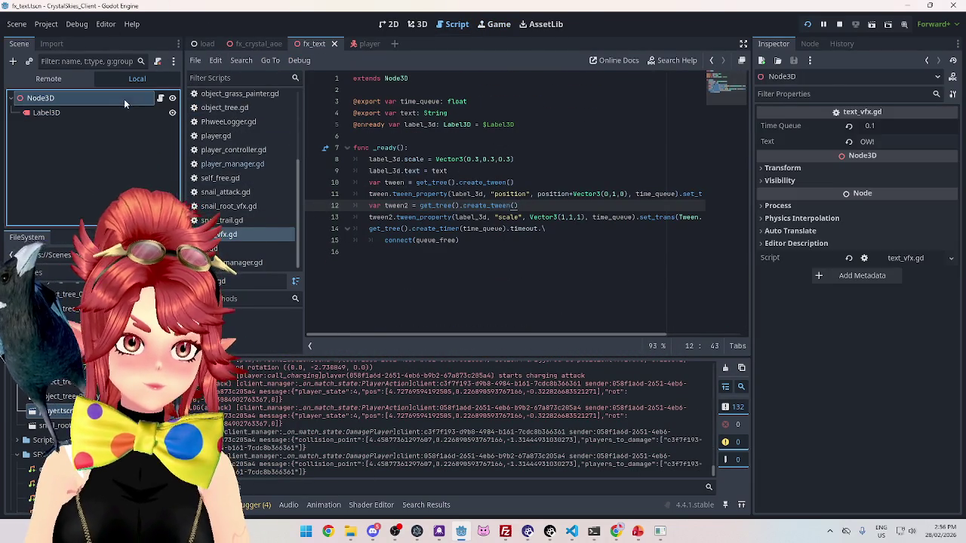
pyautogui.click(883, 126)
pyautogui.write('0.15')
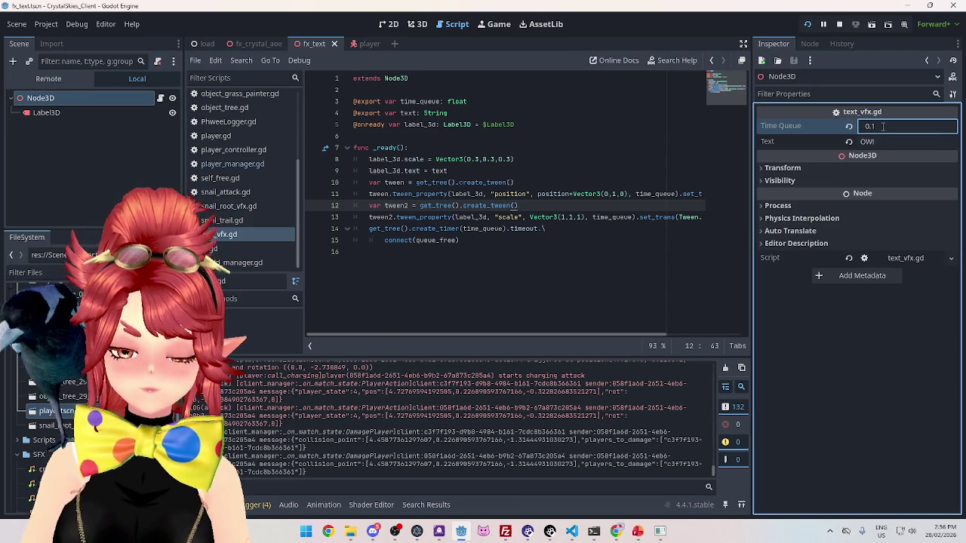
pyautogui.press('F5')
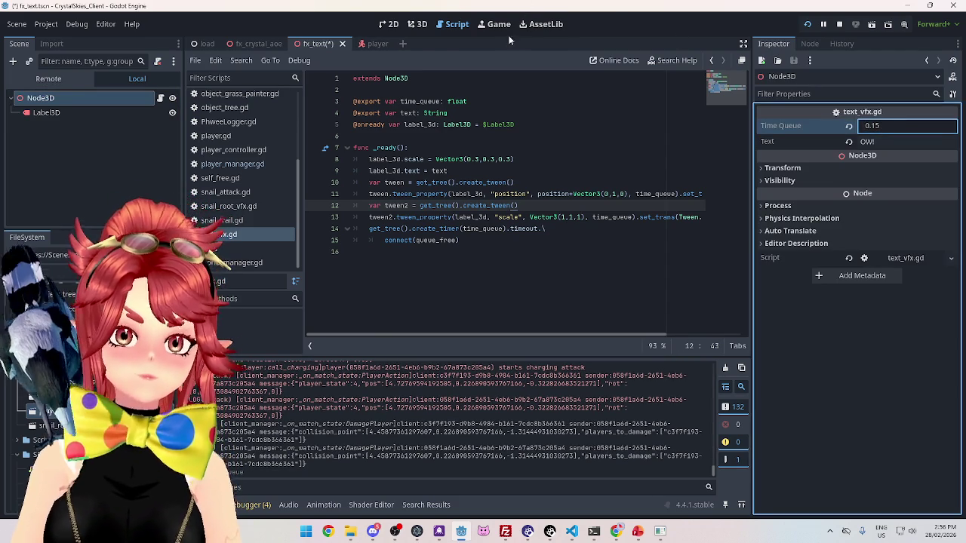
pyautogui.click(466, 203)
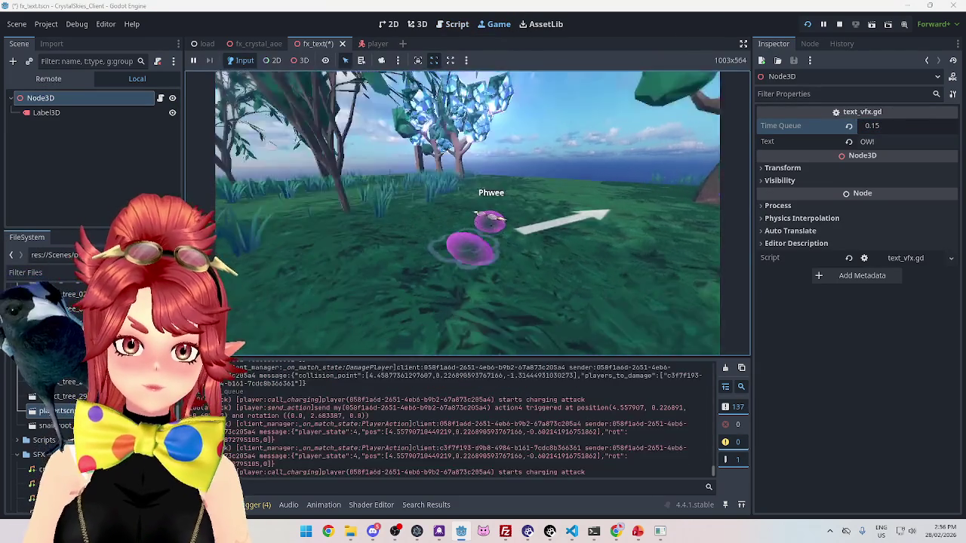
pyautogui.click(466, 203)
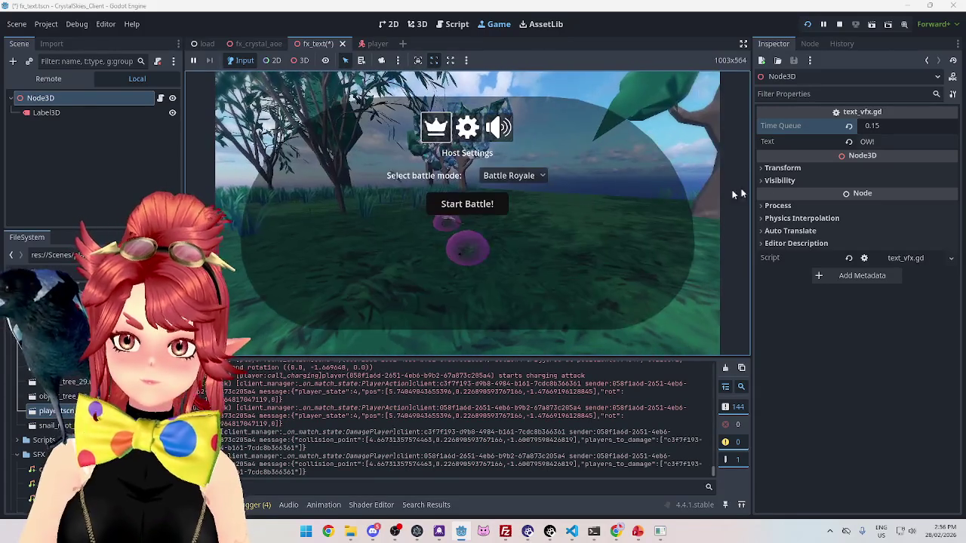
# Change Time Queue to 0.3 and save the fx_text scene
pyautogui.click(880, 127)
pyautogui.write('0.3')
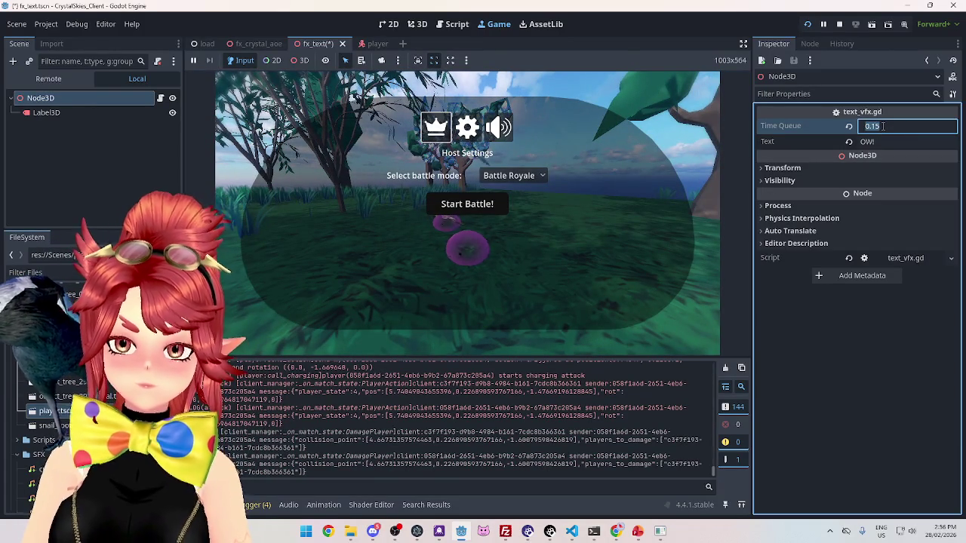
pyautogui.press('Return')
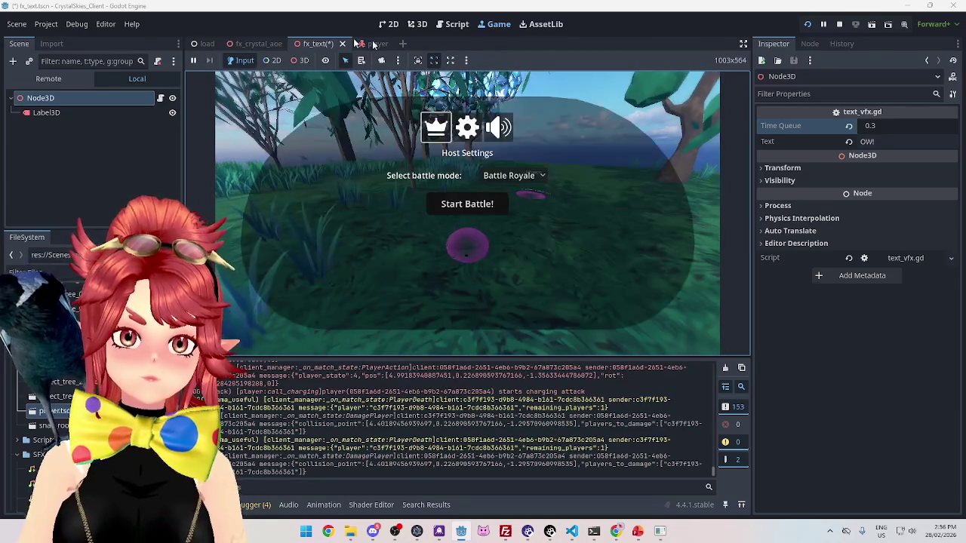
pyautogui.hotkey('ctrl', 's')
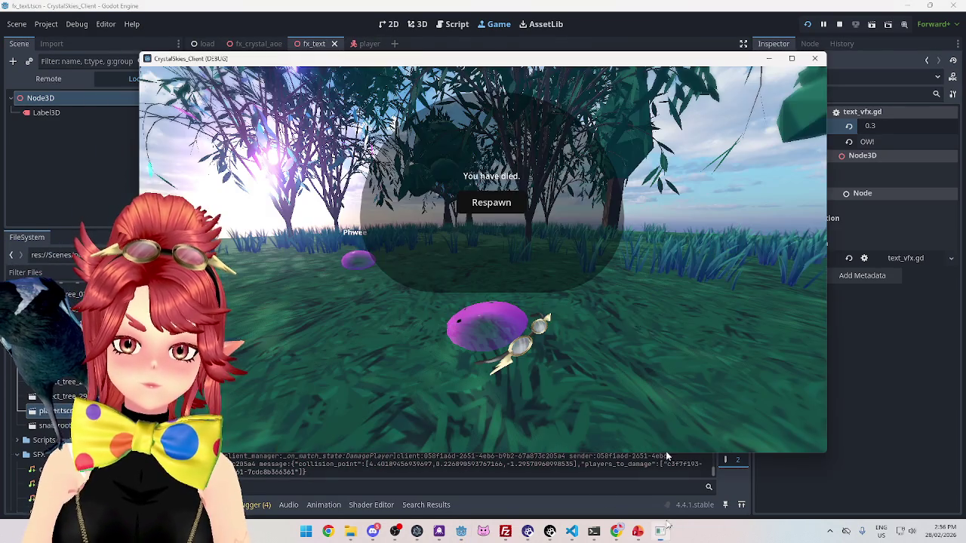
# Respawn in the second client, hit the slime to check damage text timing, then reopen text_vfx.gd
pyautogui.hotkey('alt', 'Tab')
pyautogui.click(488, 201)
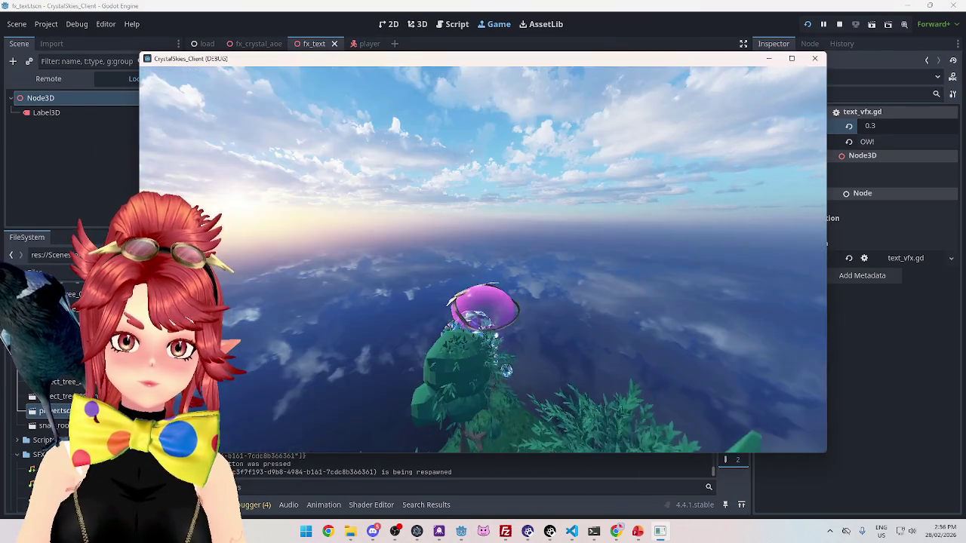
pyautogui.press('w')
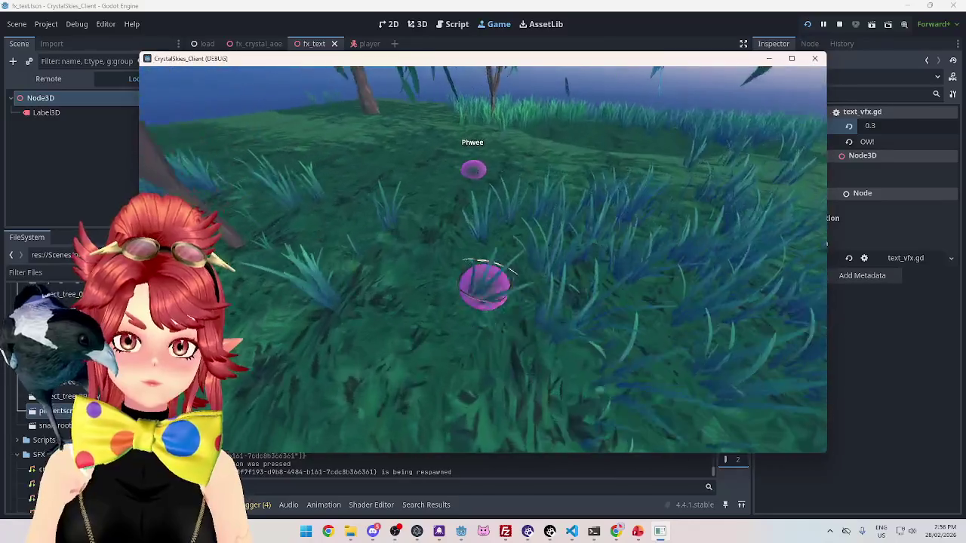
pyautogui.press('w')
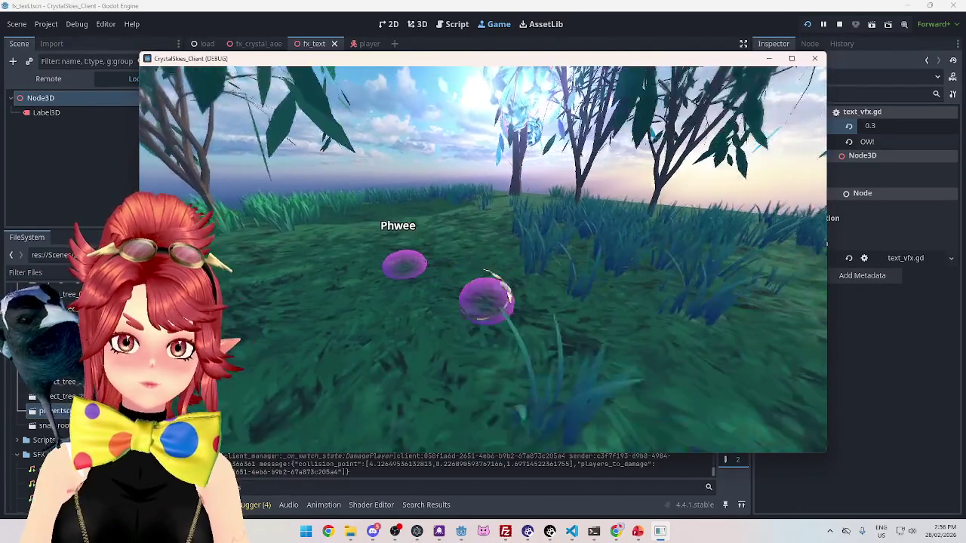
pyautogui.press('Escape')
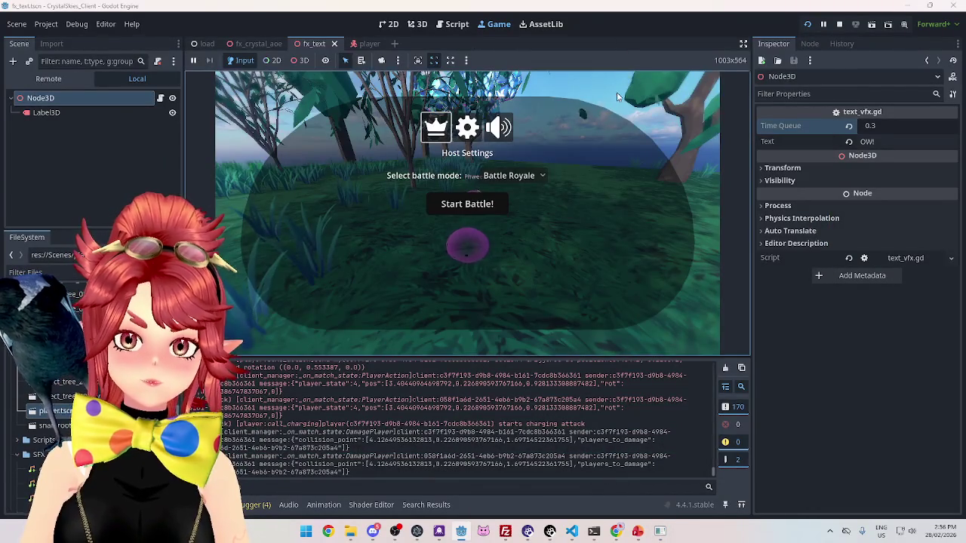
pyautogui.press('Escape')
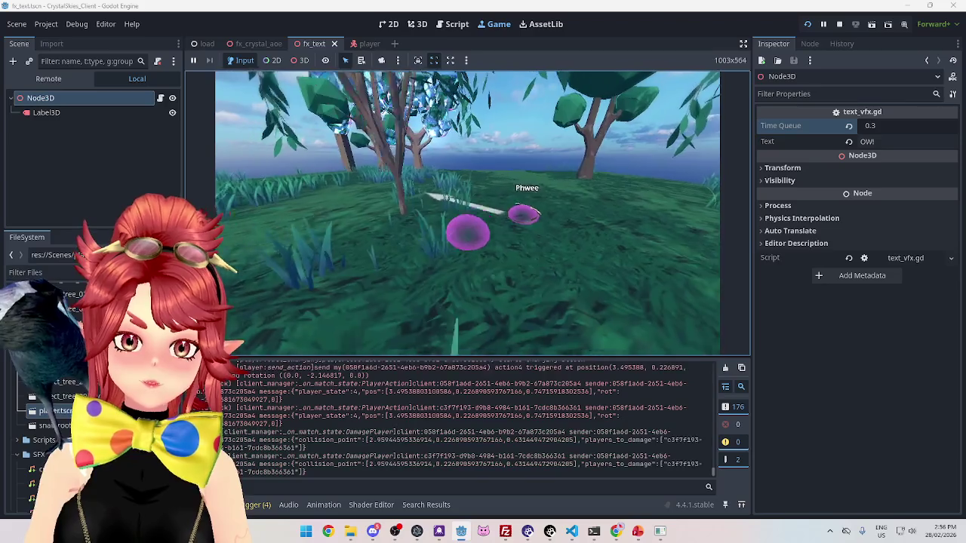
pyautogui.press('Escape')
pyautogui.click(448, 20)
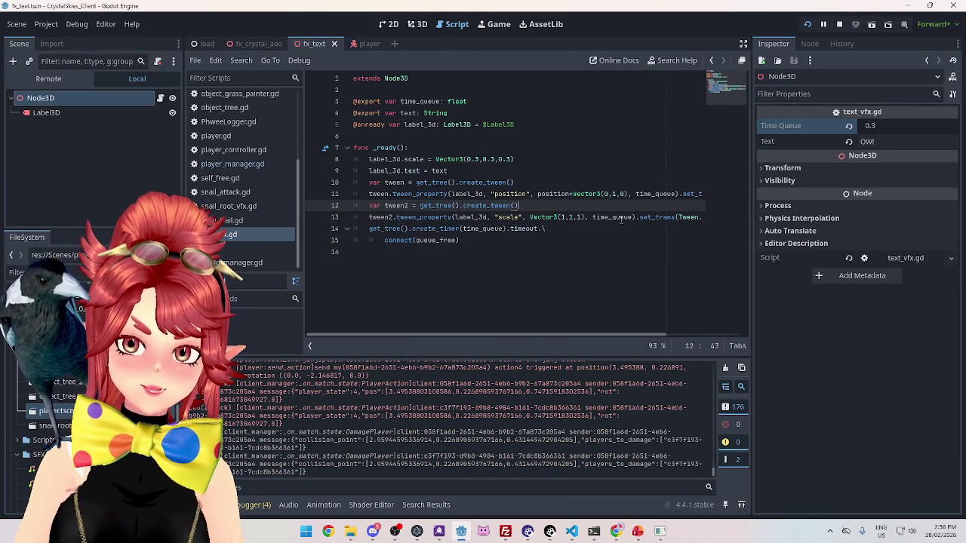
# Change the label's starting scale on line 8 to Vector3(0.5, 0.5, 0.5)
pyautogui.moveTo(584, 334); pyautogui.dragTo(584, 333)
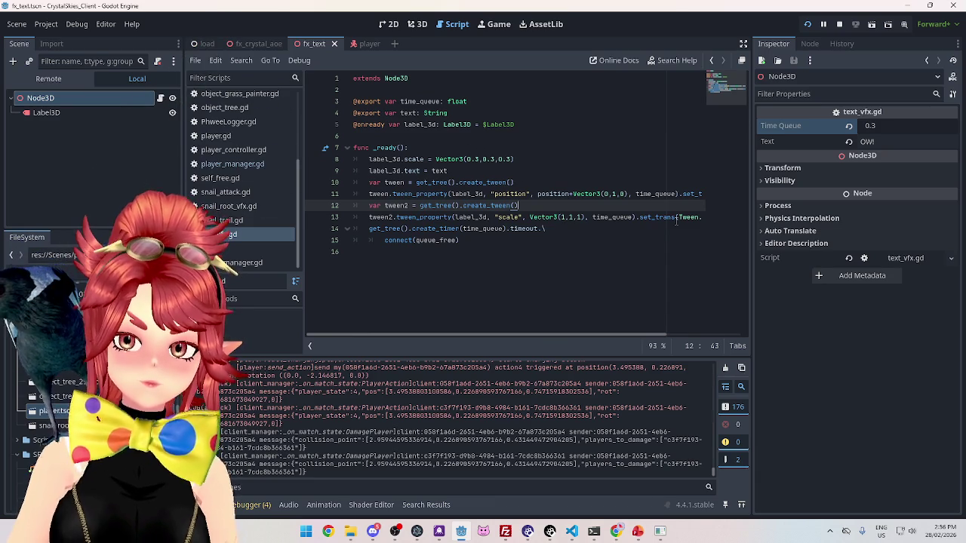
pyautogui.moveTo(596, 334)
pyautogui.mouseDown()
pyautogui.moveTo(704, 339)
pyautogui.moveTo(596, 334)
pyautogui.mouseUp()
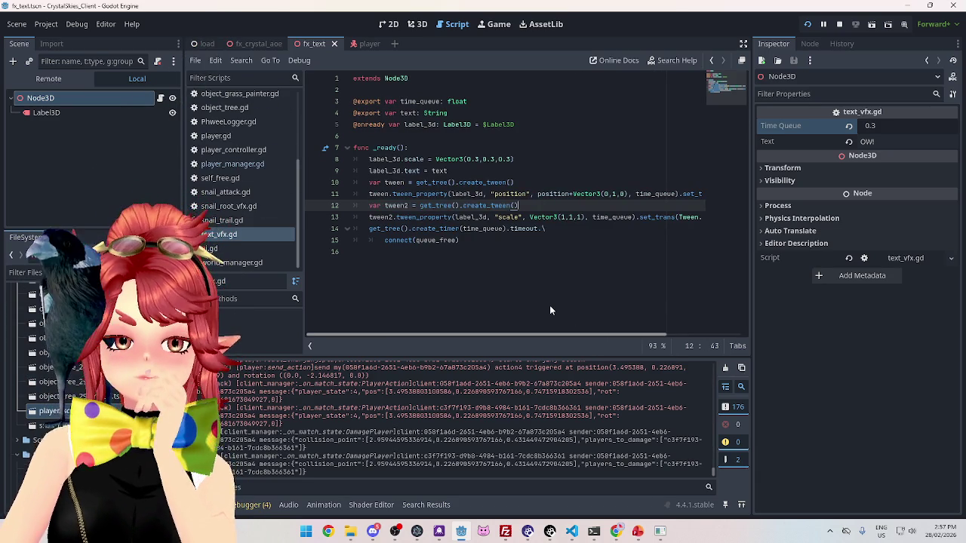
pyautogui.hscroll(3, 635, 304)
pyautogui.hscroll(-3, 636, 306)
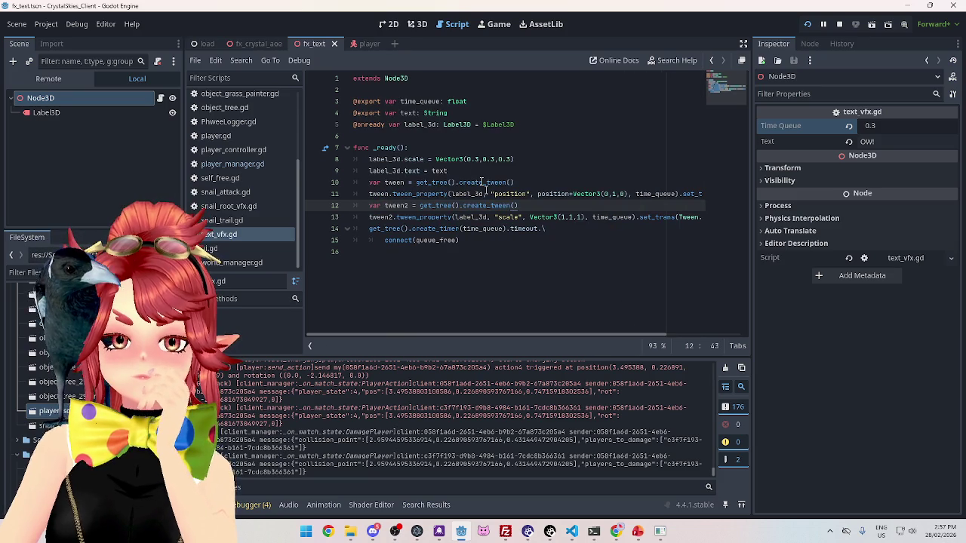
pyautogui.click(475, 159)
pyautogui.click(494, 159)
pyautogui.press('BackSpace')
pyautogui.write('5')
pyautogui.click(509, 159)
pyautogui.press('BackSpace')
pyautogui.write('5')
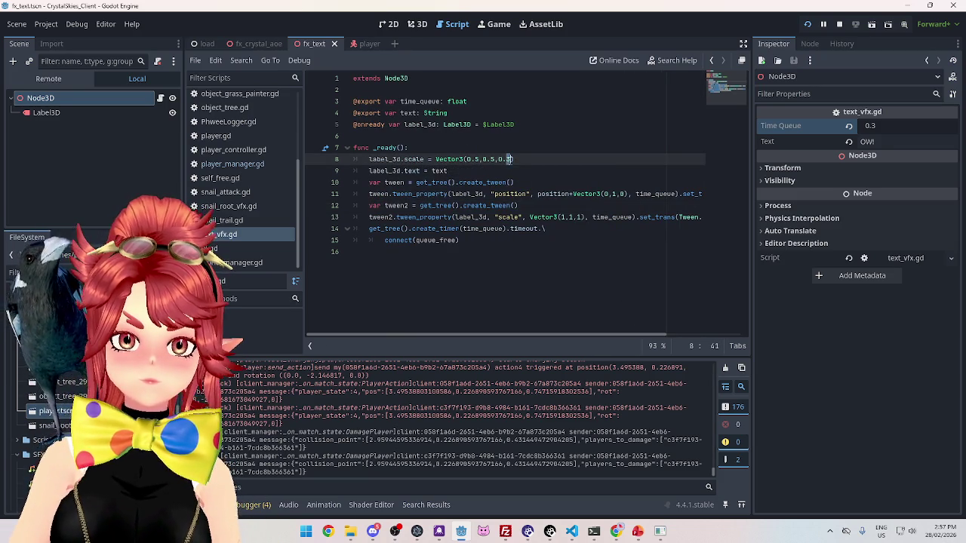
pyautogui.click(519, 206)
# Set Time Queue to 0.5 and play-test the damage text
pyautogui.click(881, 126)
pyautogui.press('F5')
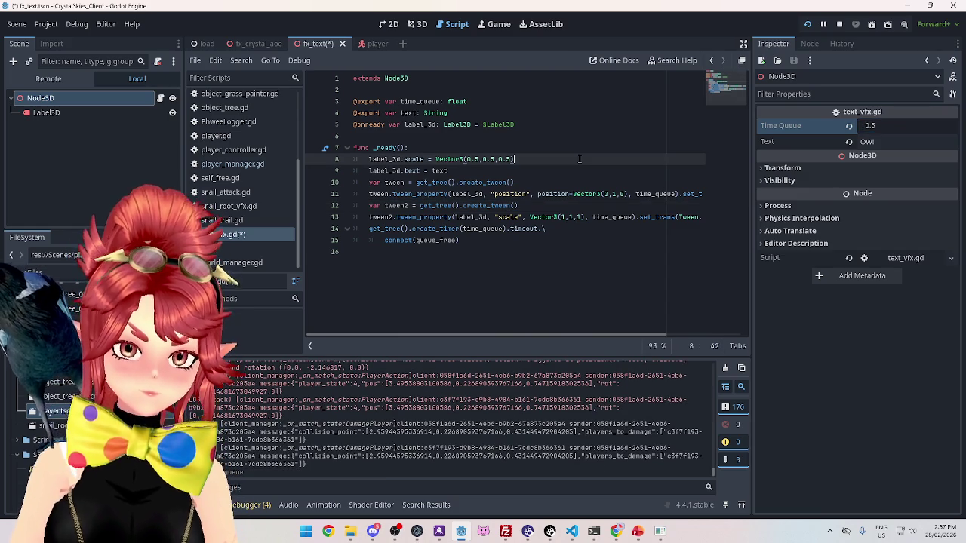
pyautogui.click(467, 204)
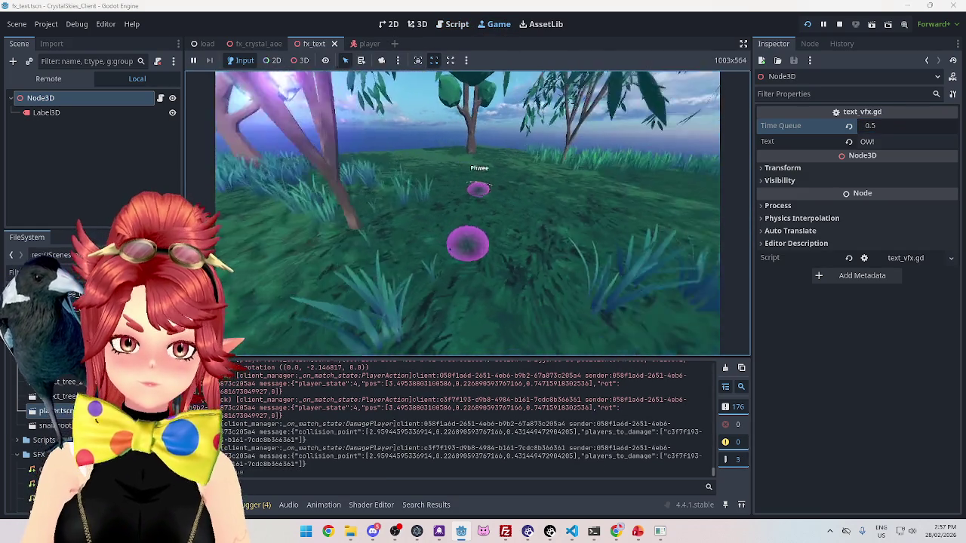
pyautogui.click(477, 214)
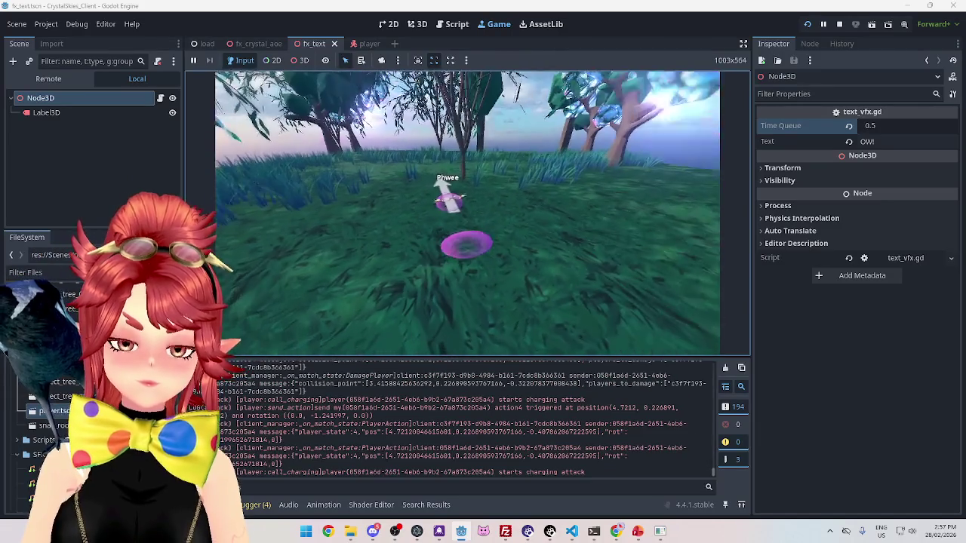
# Set Time Queue to 1.0 and save the damage text scene
pyautogui.click(456, 24)
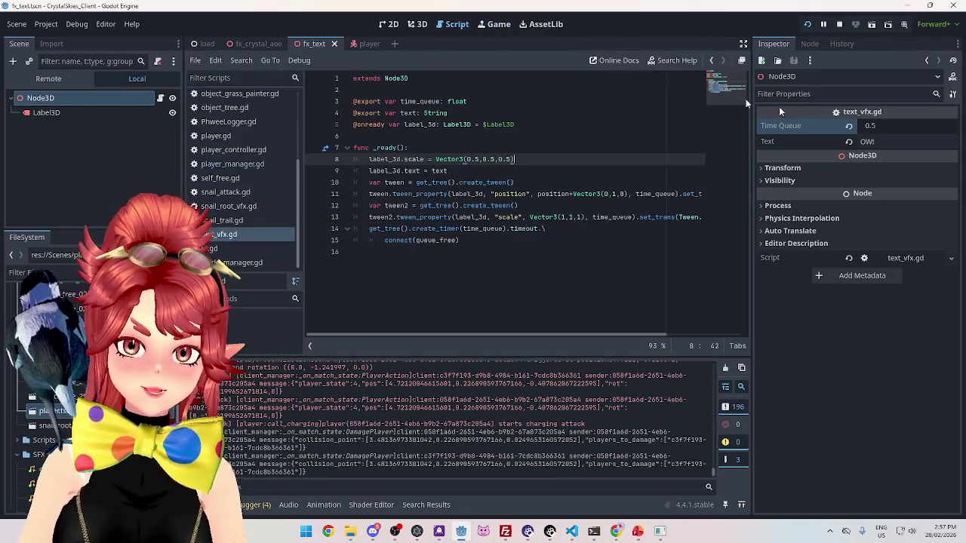
pyautogui.click(45, 98)
pyautogui.click(905, 126)
pyautogui.write('1.0')
pyautogui.click(602, 137)
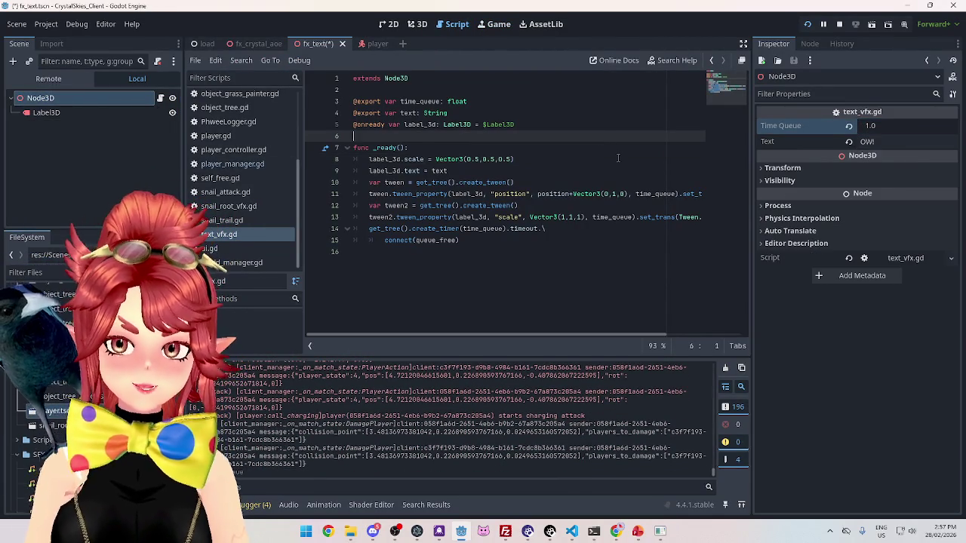
pyautogui.hotkey('ctrl', 's')
pyautogui.click(498, 23)
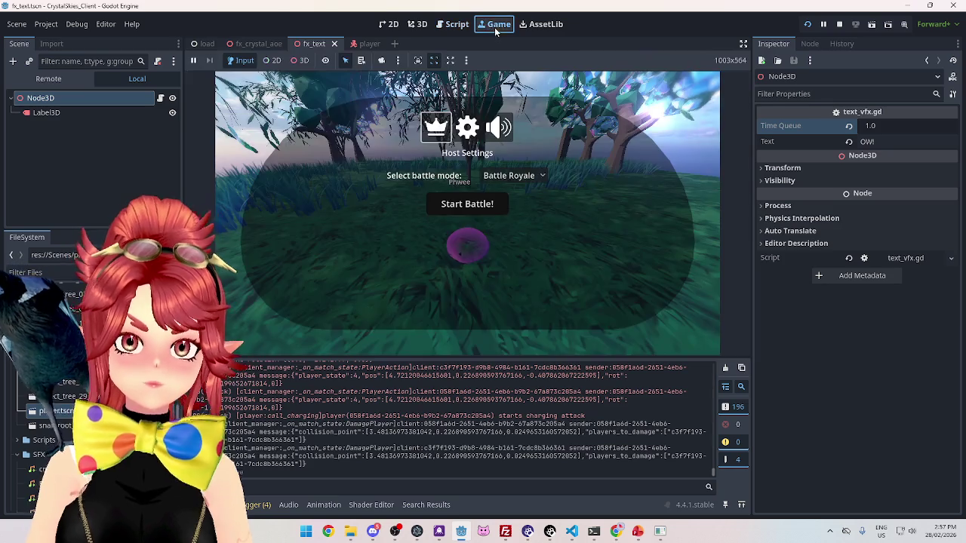
# Play-test the match, then set Time Queue back to 0.5 and save the fx_text scene
pyautogui.click(463, 202)
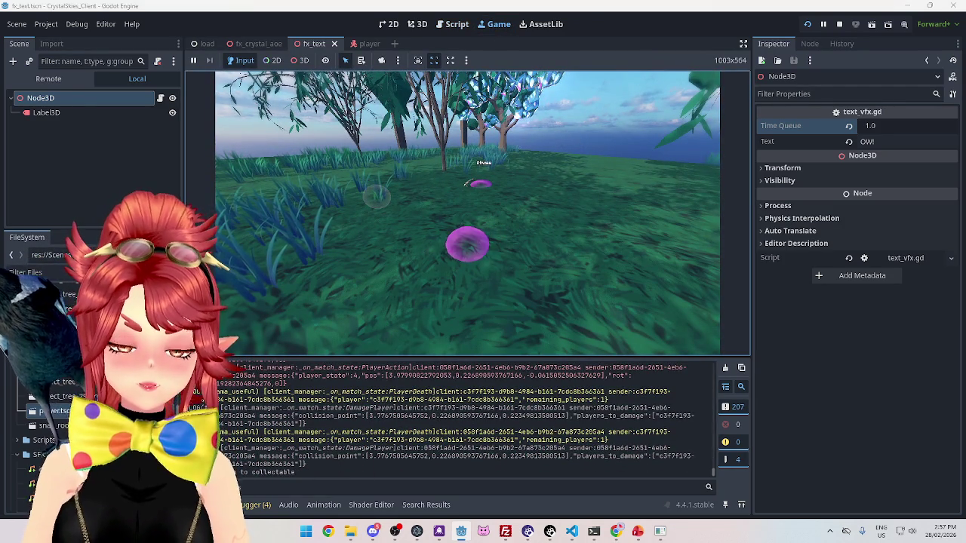
pyautogui.click(452, 27)
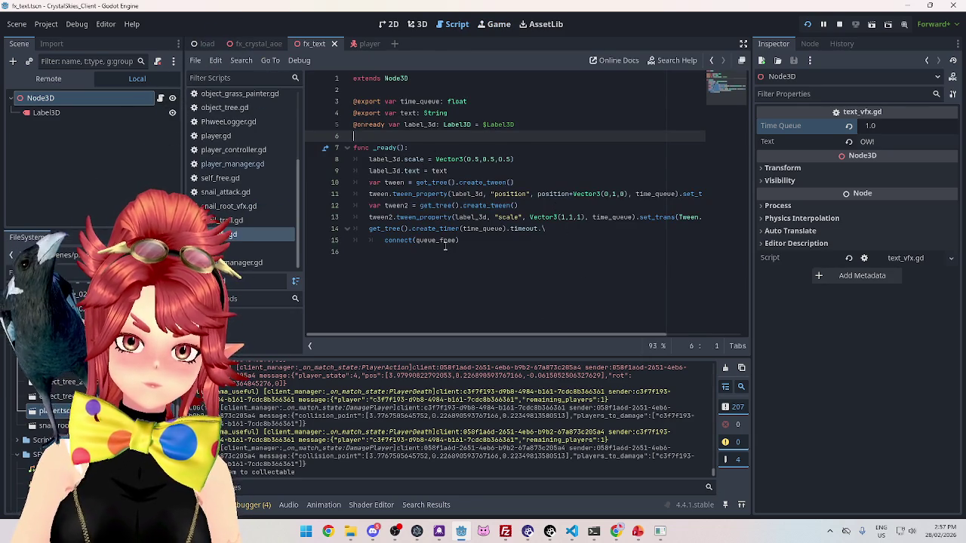
pyautogui.moveTo(430, 240)
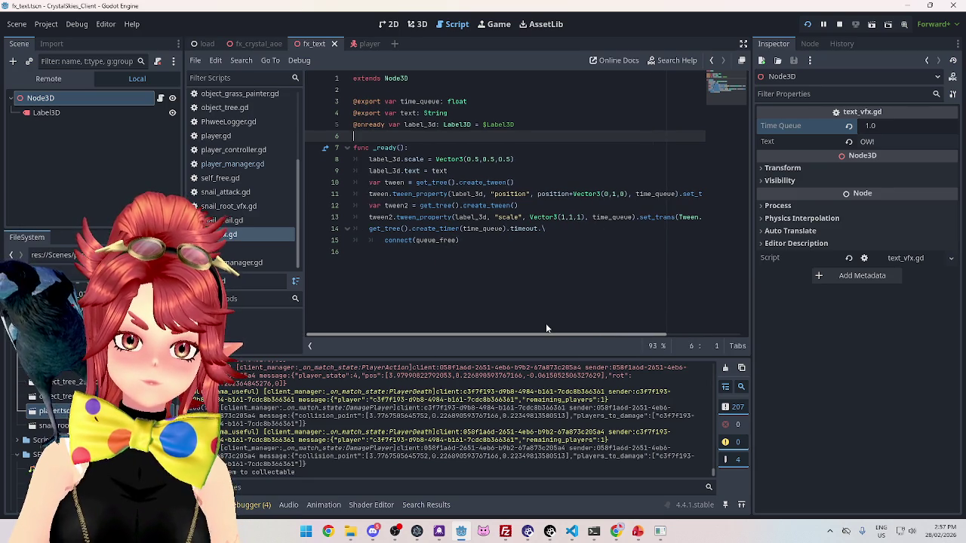
pyautogui.moveTo(546, 326)
pyautogui.mouseDown()
pyautogui.moveTo(672, 330)
pyautogui.moveTo(578, 326)
pyautogui.mouseUp()
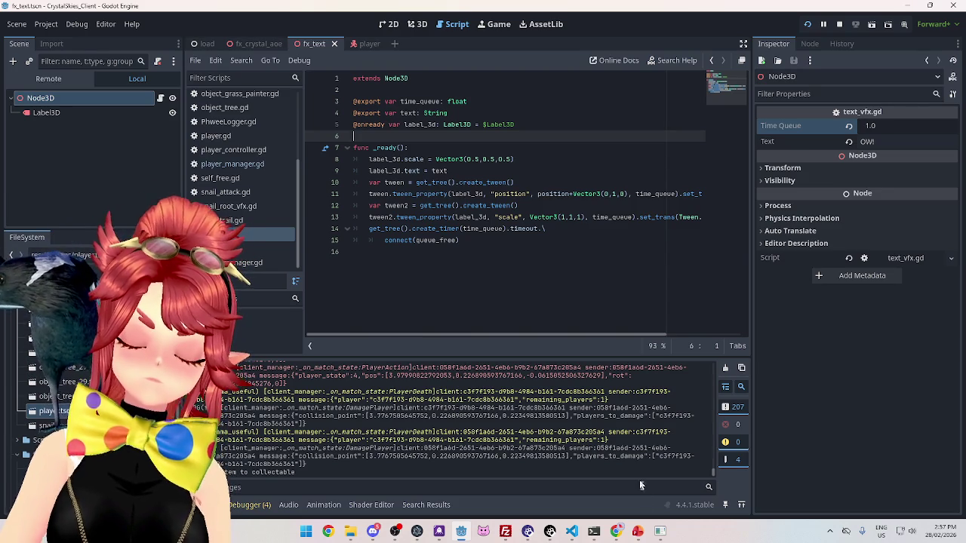
pyautogui.moveTo(660, 531)
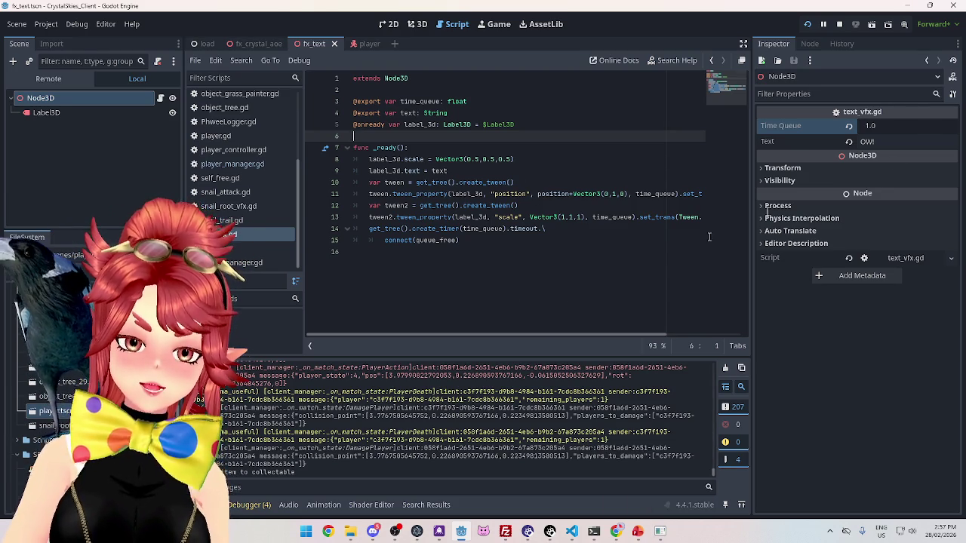
pyautogui.click(909, 126)
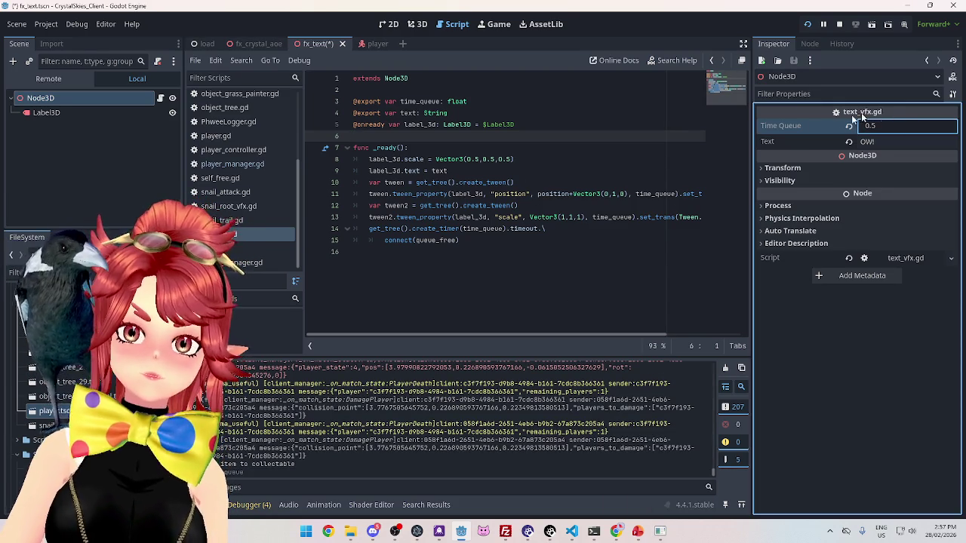
pyautogui.click(542, 172)
pyautogui.hotkey('ctrl', 's')
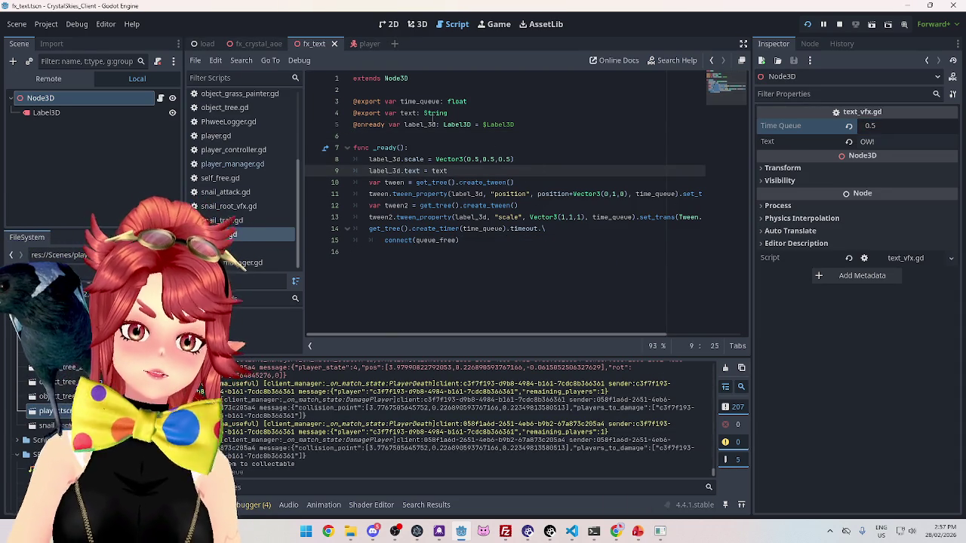
pyautogui.moveTo(433, 118)
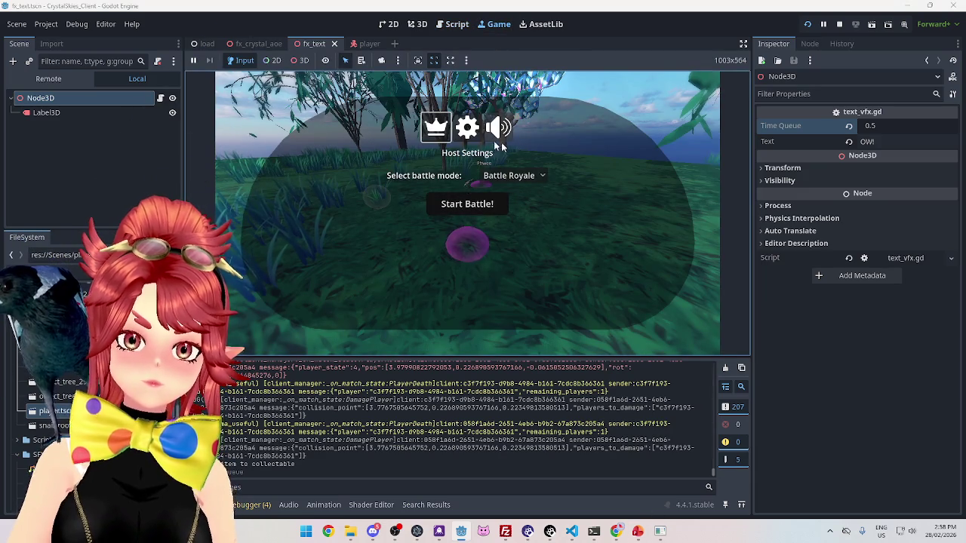
# Play a Battle Royale match until death, stop the game, and switch to the PowerPoint to-do list
pyautogui.click(476, 217)
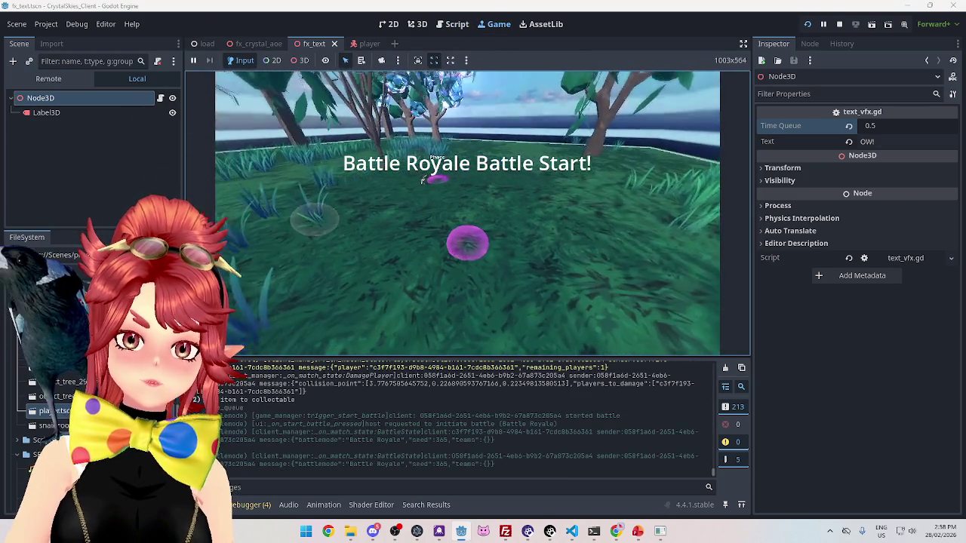
pyautogui.press('Escape')
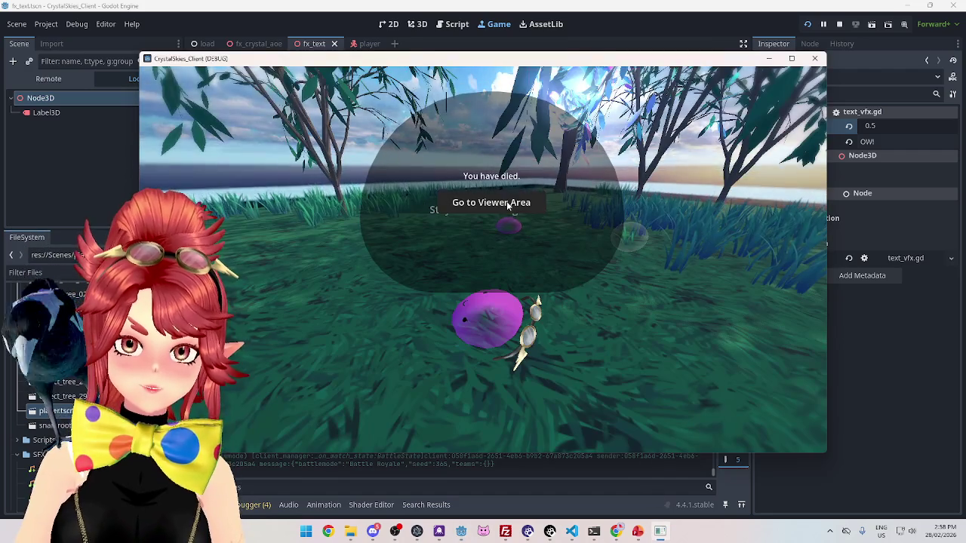
pyautogui.click(508, 204)
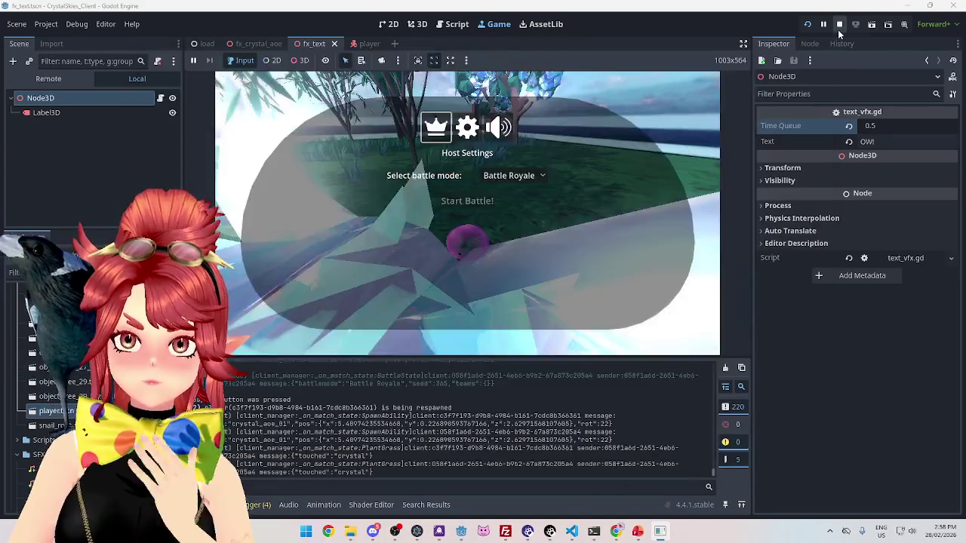
pyautogui.click(839, 28)
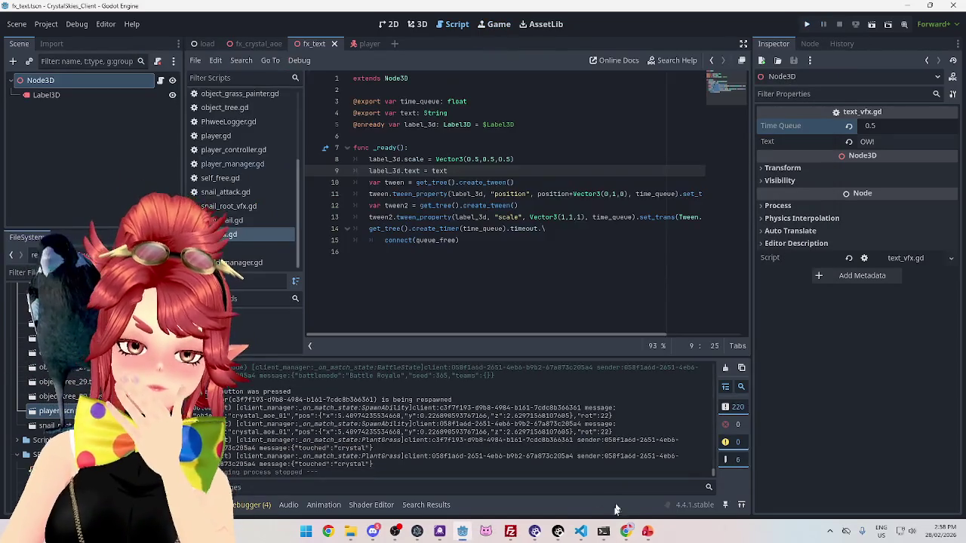
pyautogui.click(648, 531)
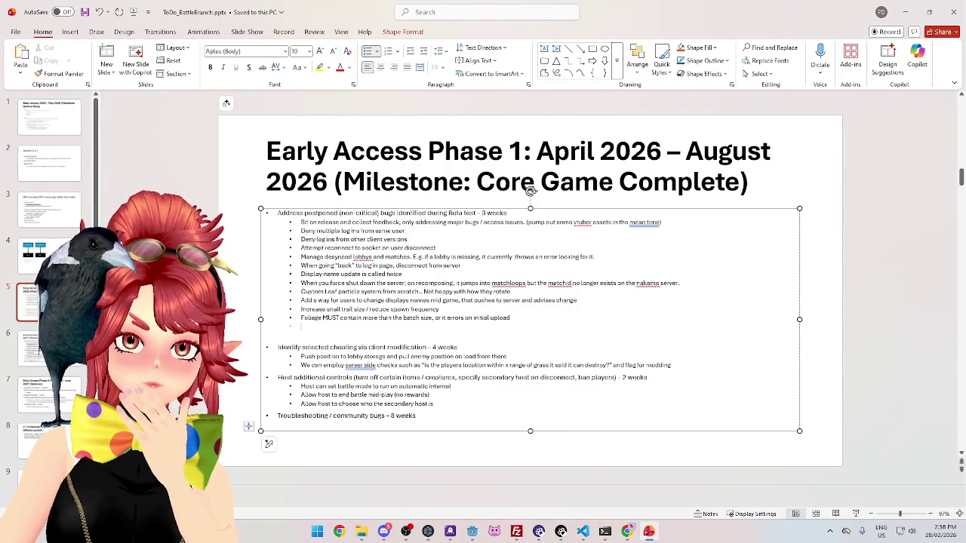
# On slide 1, insert a bullet above the first March item and start typing 'When starting battle'
pyautogui.press('pageup')
pyautogui.press('pageup')
pyautogui.press('pageup')
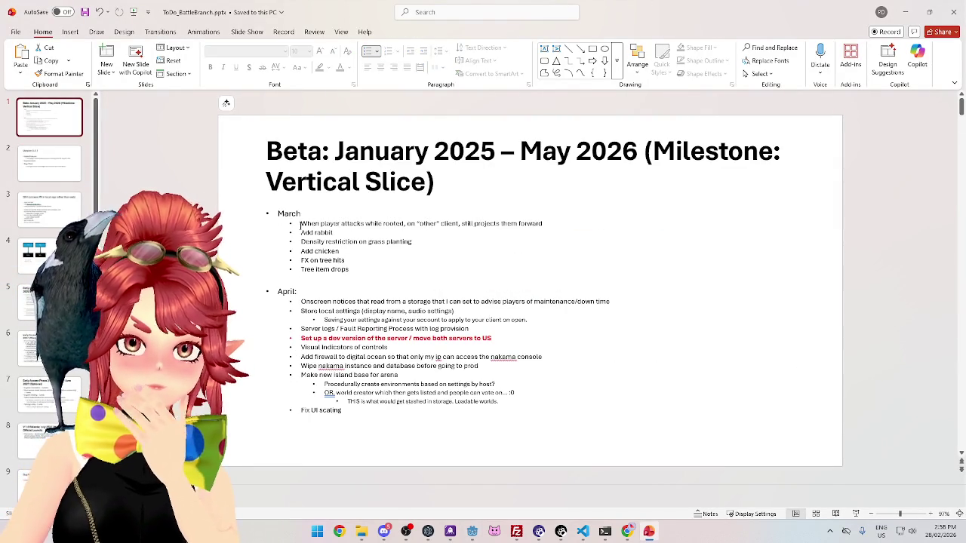
pyautogui.click(301, 224)
pyautogui.press('Return')
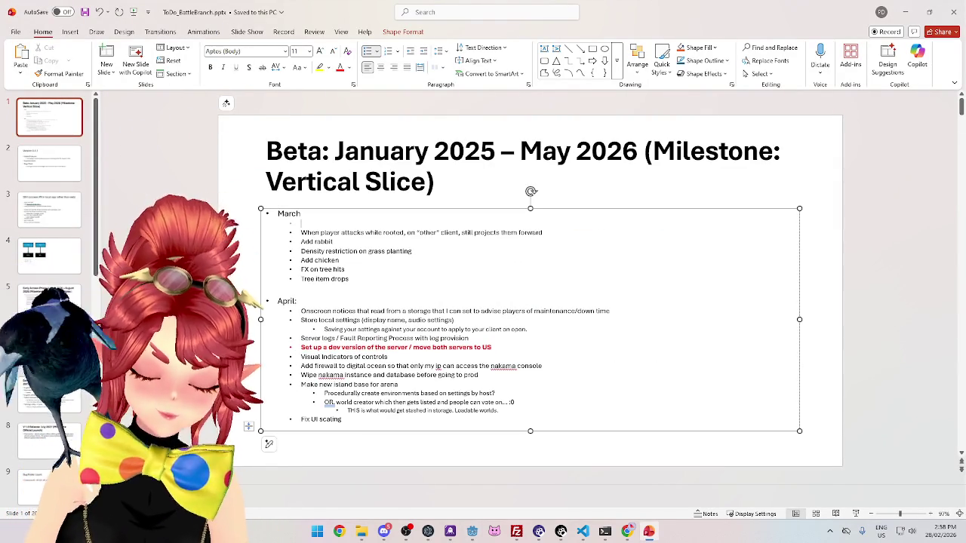
pyautogui.write('When starting battle royal,')
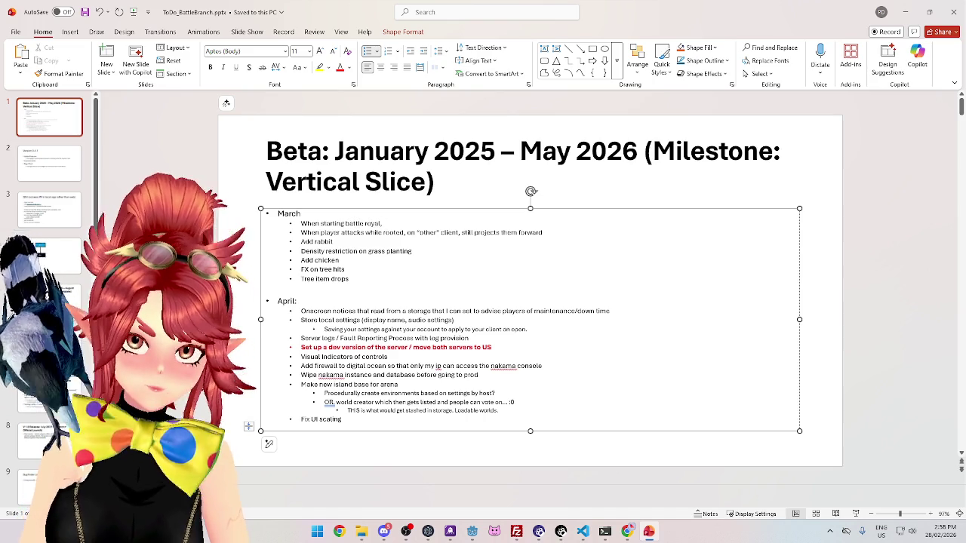
pyautogui.press('BackSpace')
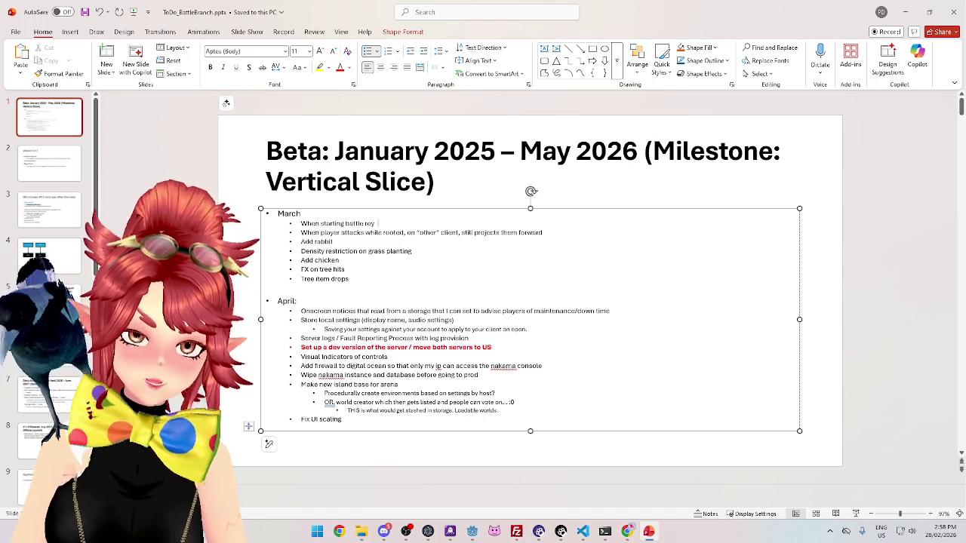
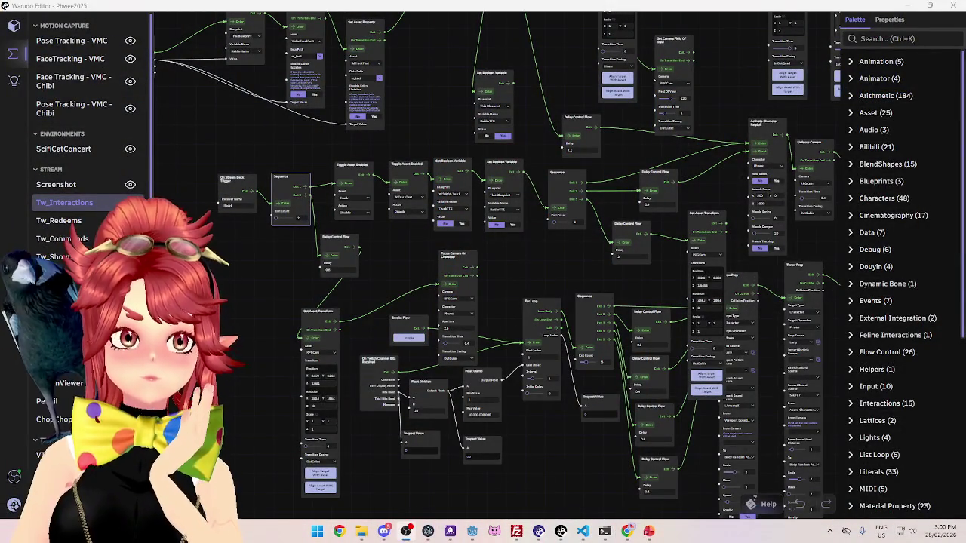
# Minimize Warudo to reveal the ToDo_BattleBranch PowerPoint to-do slide
pyautogui.click(908, 6)
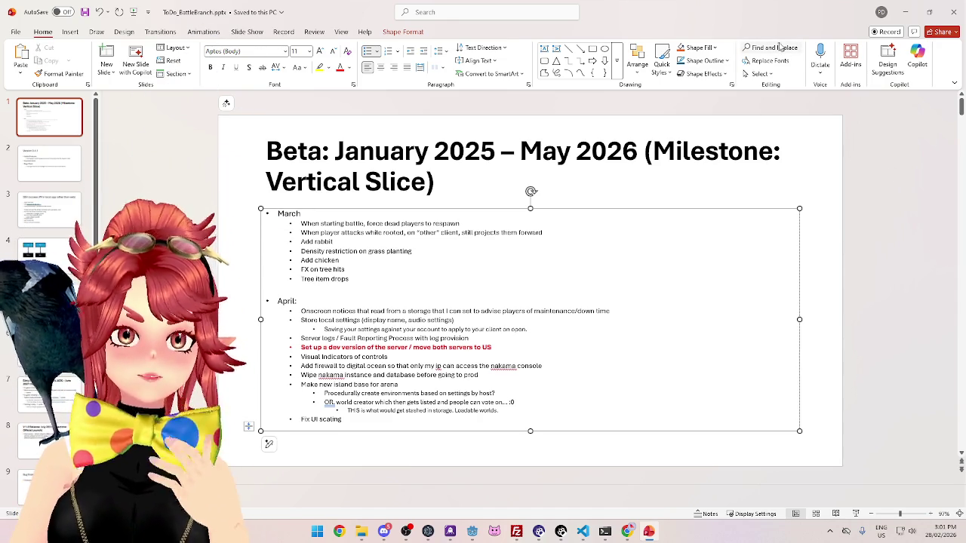
# Hide PowerPoint and review lines 15–16 of the fx_text tween script in Godot
pyautogui.click(905, 13)
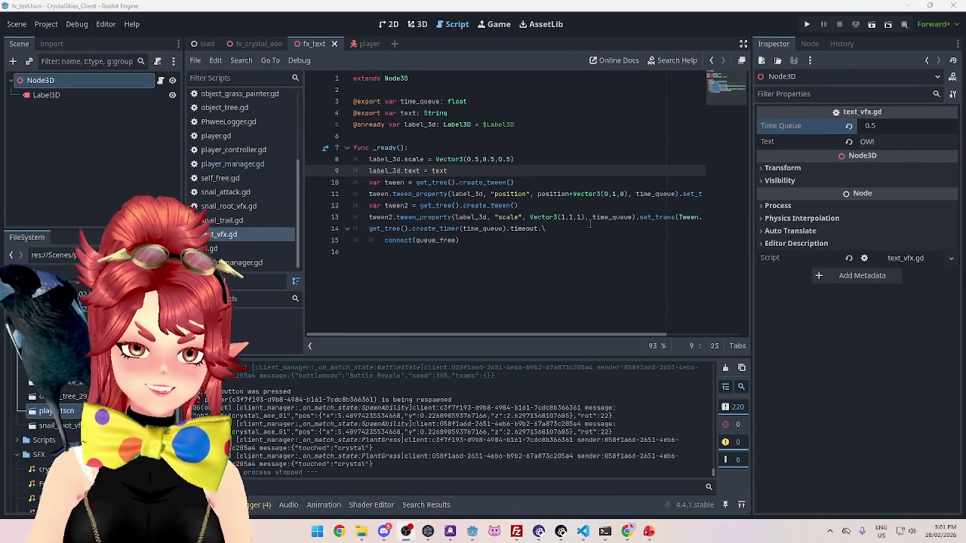
pyautogui.click(488, 238)
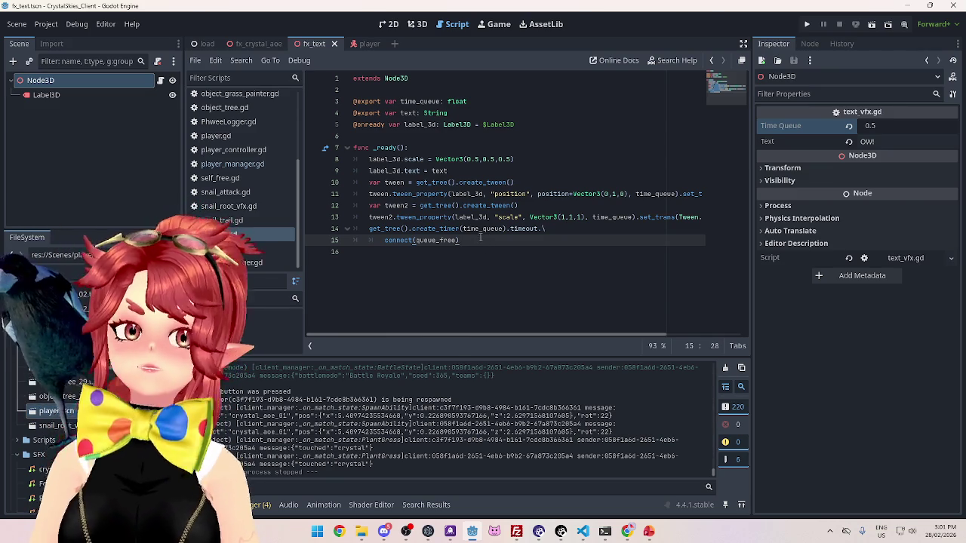
pyautogui.moveTo(480, 230)
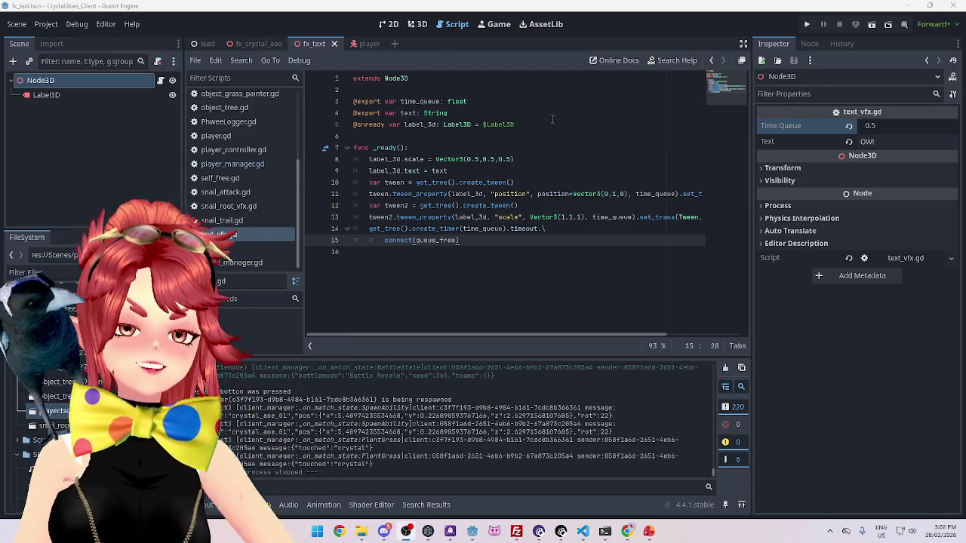
pyautogui.click(536, 249)
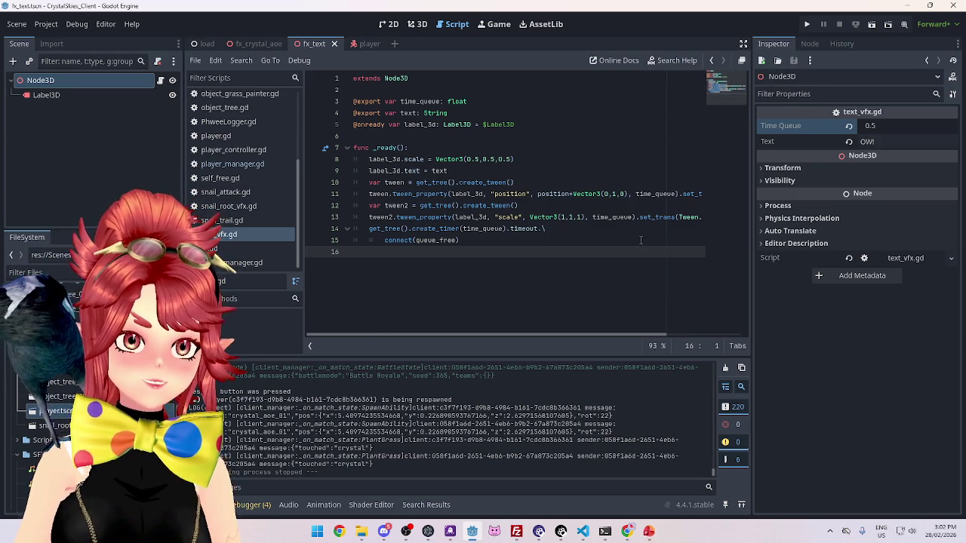
pyautogui.hotkey('alt', 'Tab')
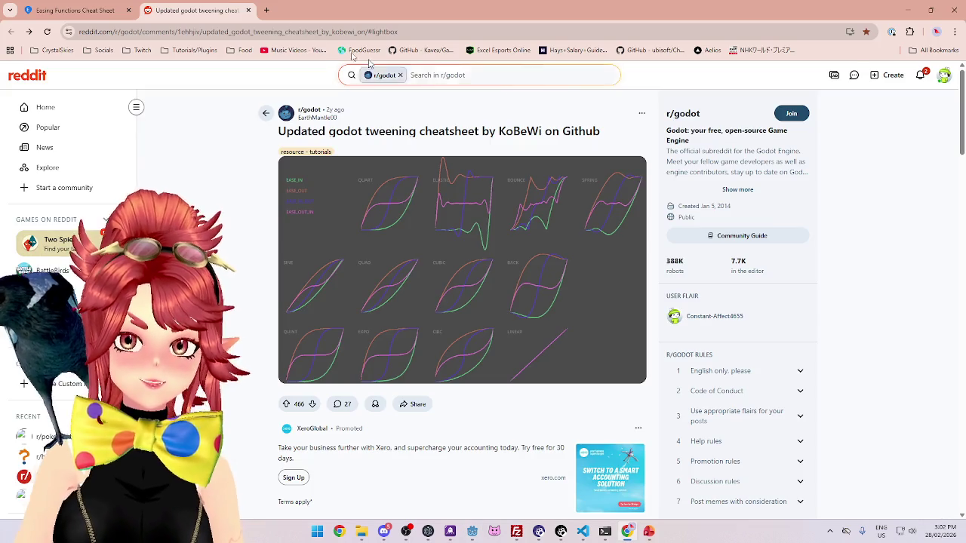
# Search Google for 'exploding kittens box sound' and open the Exploding Kittens - Music Box video
pyautogui.click(266, 9)
pyautogui.write('exploding k')
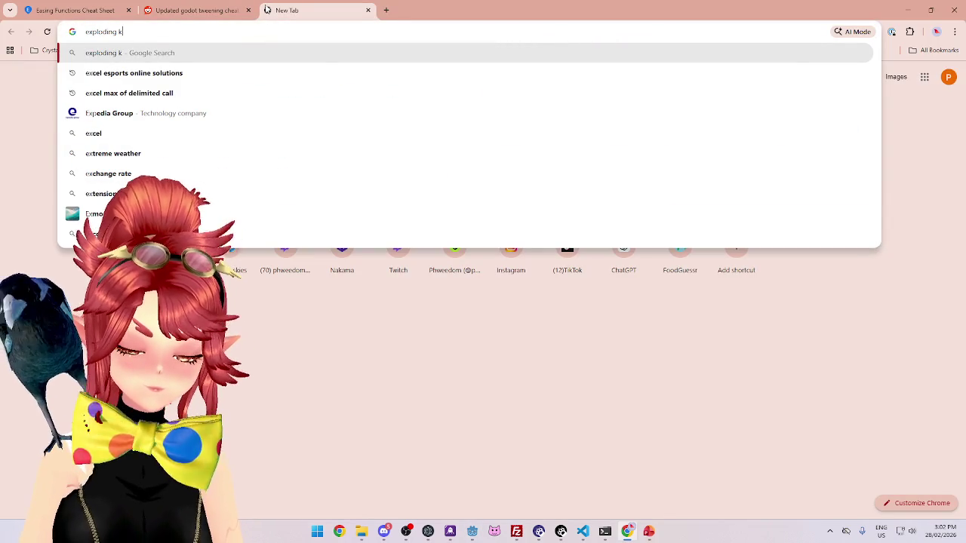
pyautogui.write('ittens box')
pyautogui.press('Return')
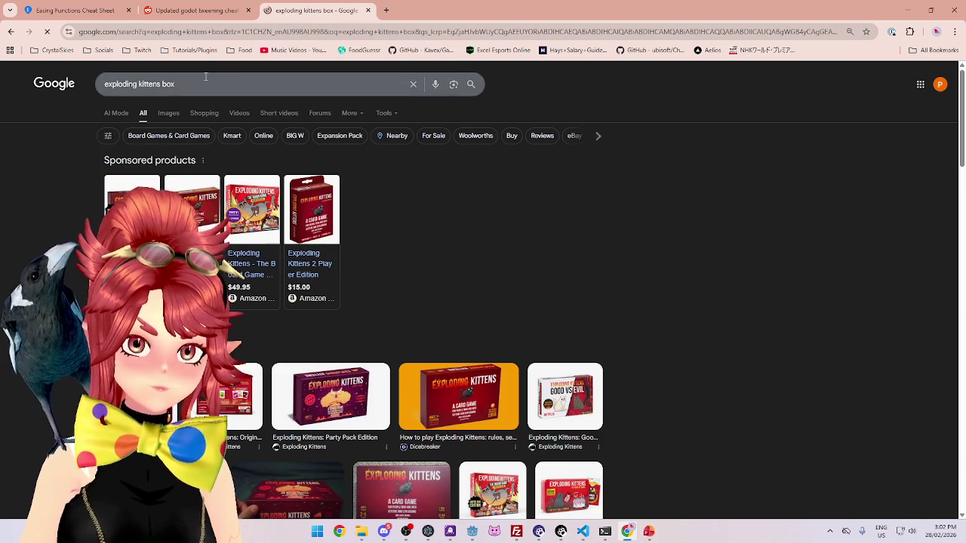
pyautogui.click(205, 76)
pyautogui.write('sound')
pyautogui.press('Return')
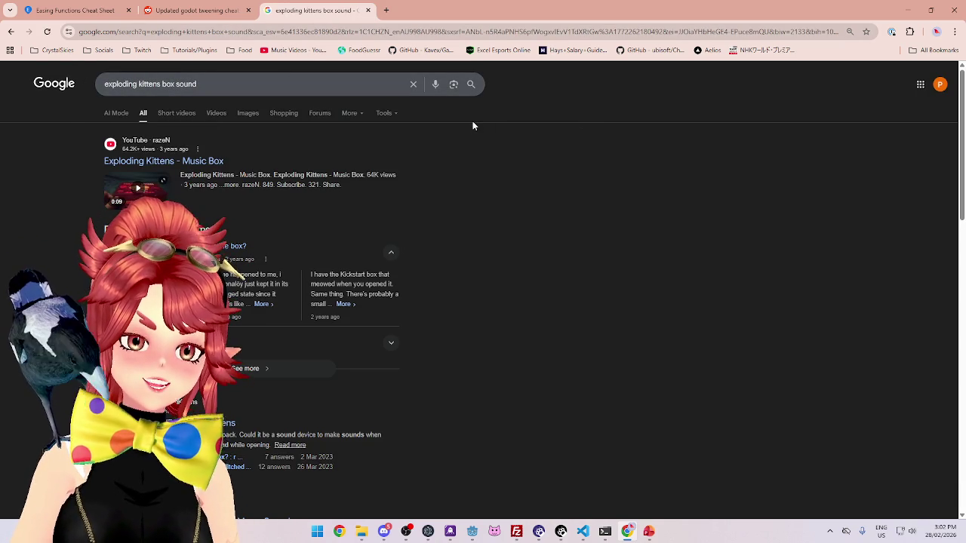
pyautogui.click(154, 161)
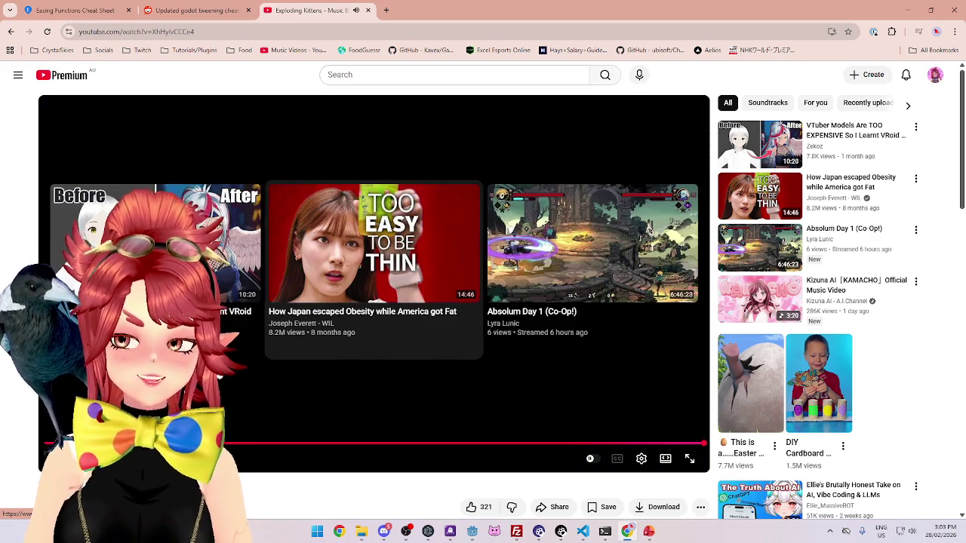
# Filter the search to videos, close the Exploding Kittens tab, and hide Chrome
pyautogui.click(10, 31)
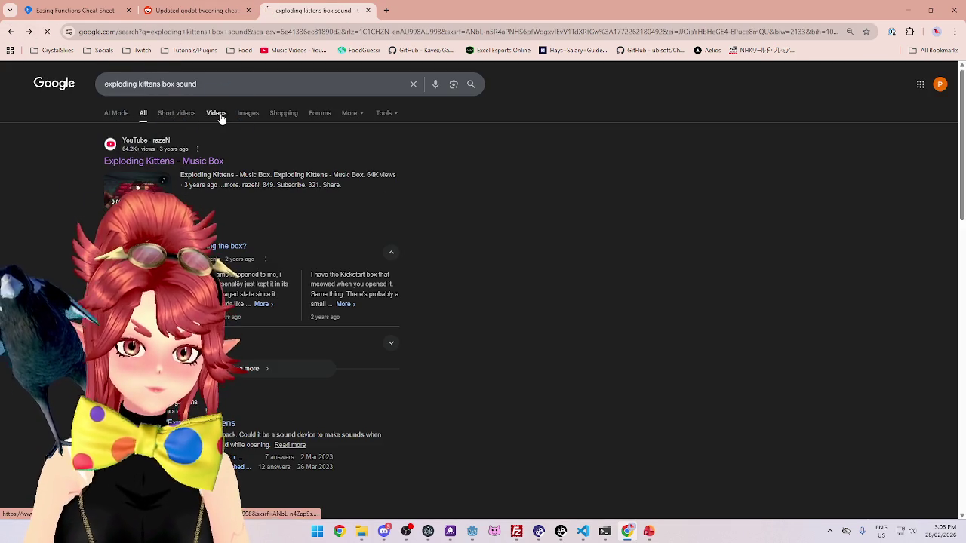
pyautogui.click(217, 115)
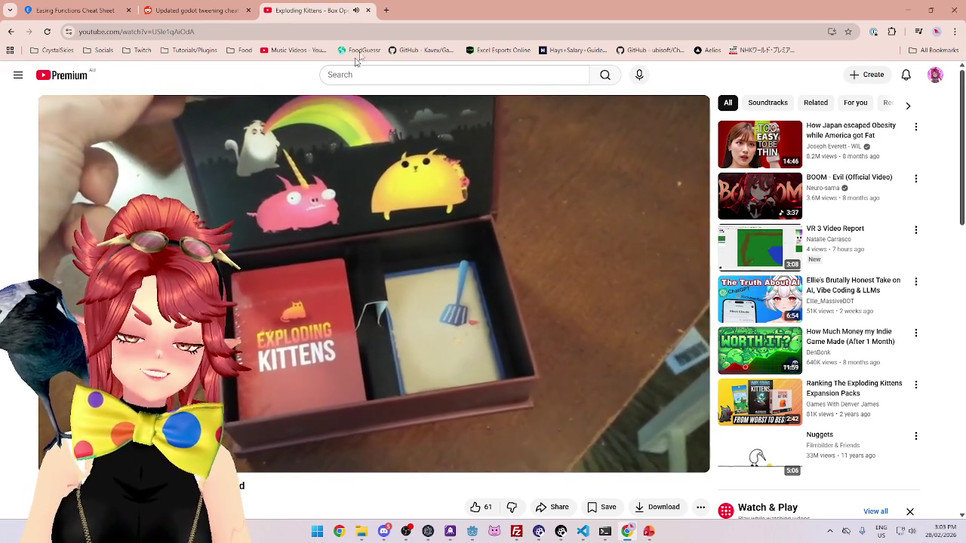
pyautogui.click(368, 11)
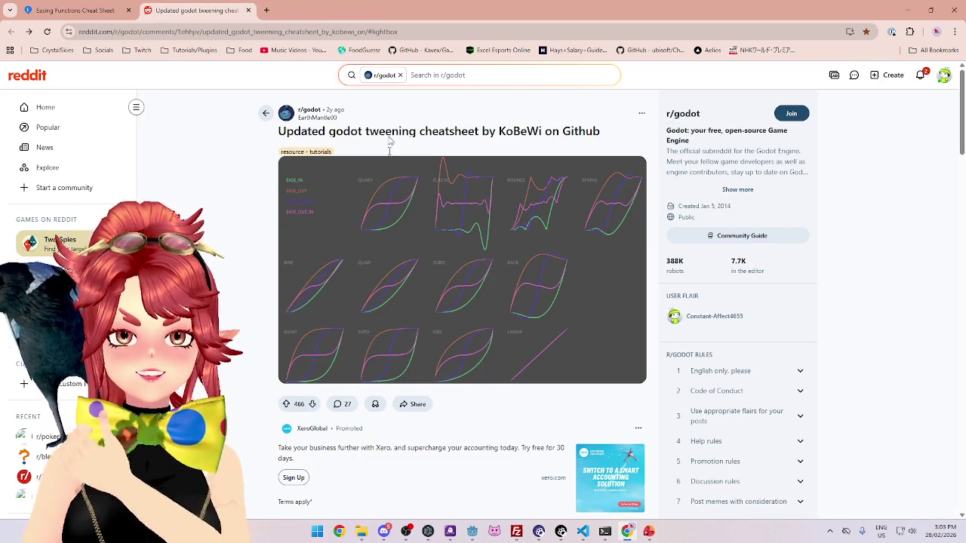
pyautogui.click(909, 16)
# Save the fx_text script in Godot with Ctrl+S
pyautogui.click(535, 239)
pyautogui.hotkey('ctrl', 's')
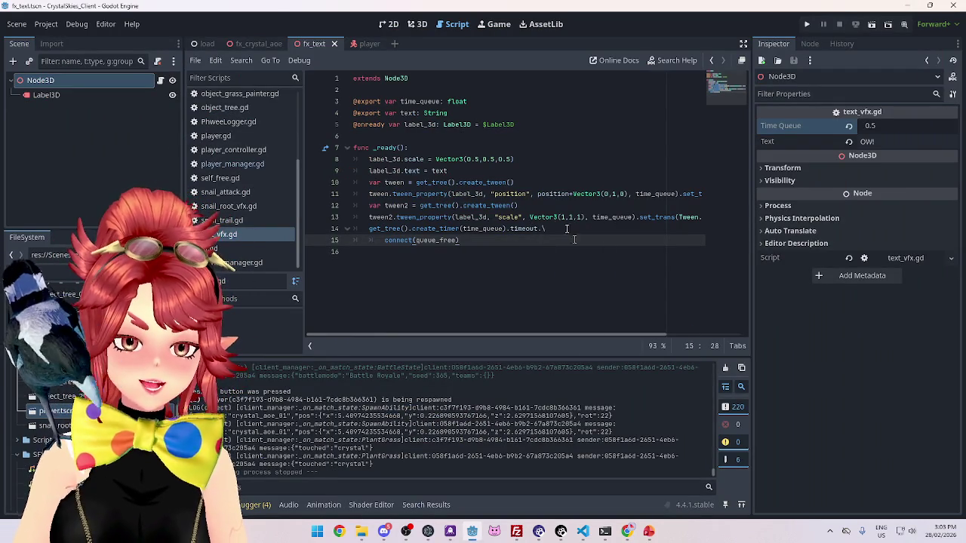
pyautogui.click(648, 532)
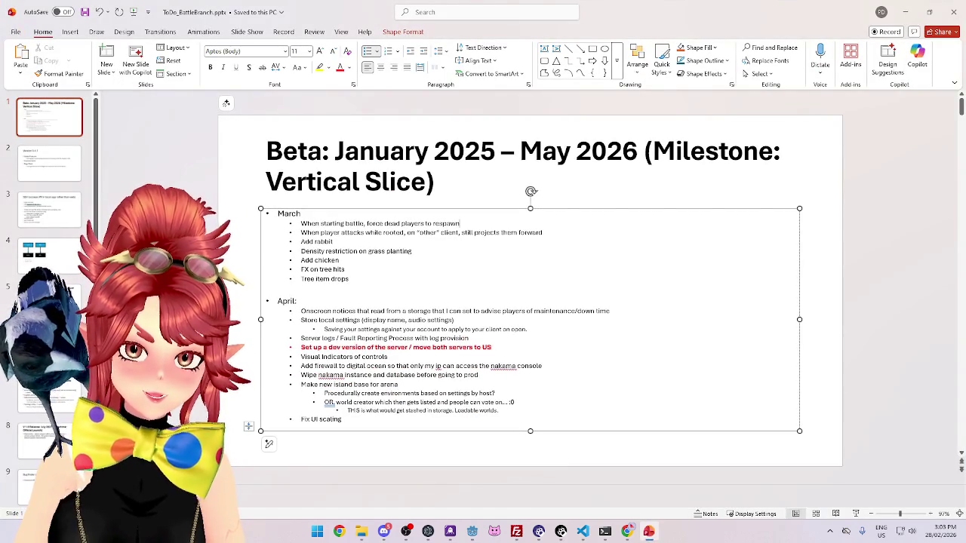
pyautogui.click(473, 531)
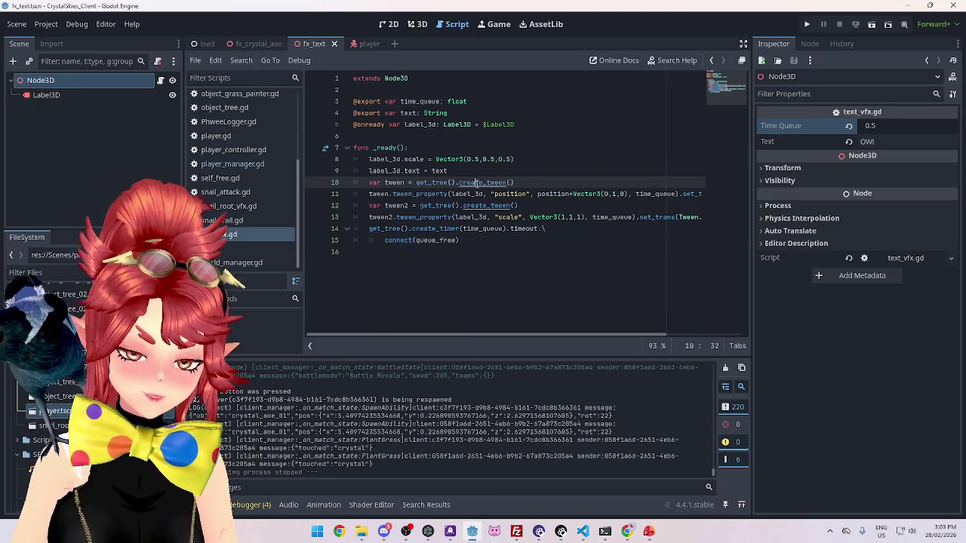
# Launch GitHub Desktop from system search by typing 'git'
pyautogui.click(317, 531)
pyautogui.write('git')
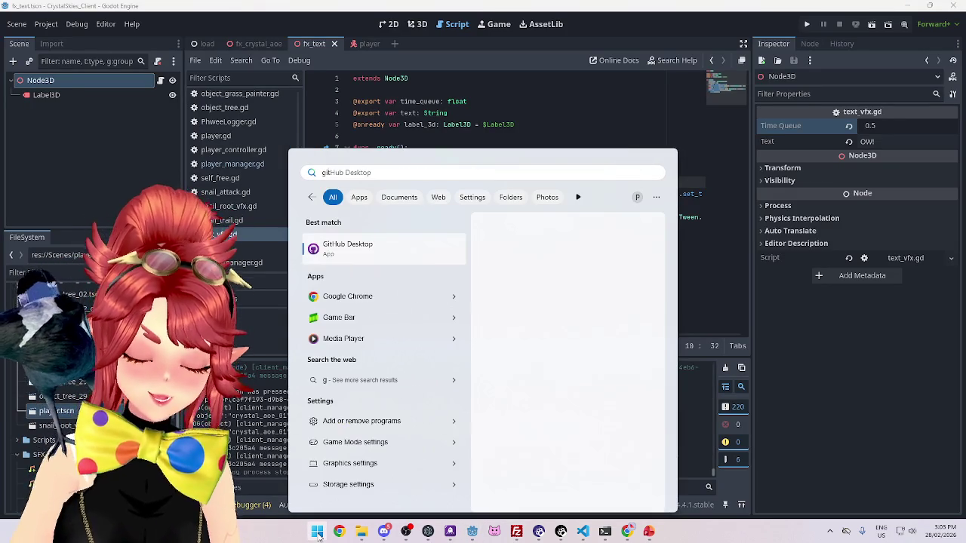
pyautogui.click(355, 260)
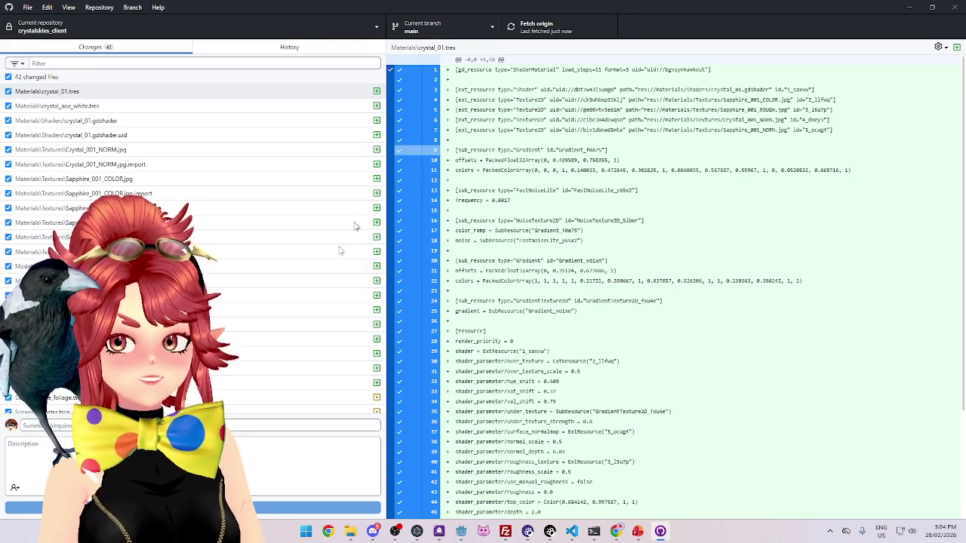
# Begin the v0.4.2 commit summary in GitHub Desktop, checking History before returning to Changes
pyautogui.scroll(-3, 332, 266)
pyautogui.scroll(5, 192, 241)
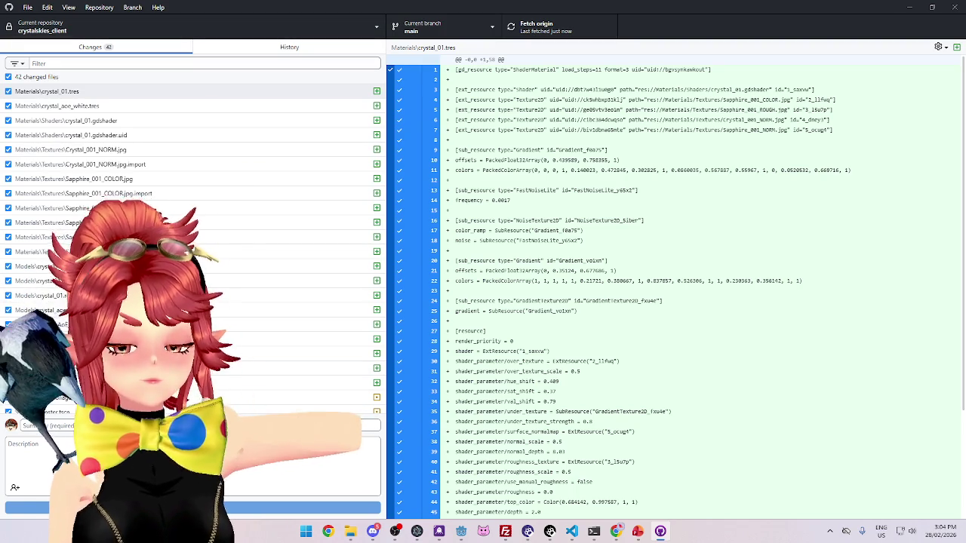
pyautogui.write('v')
pyautogui.hotkey('ctrl', '2')
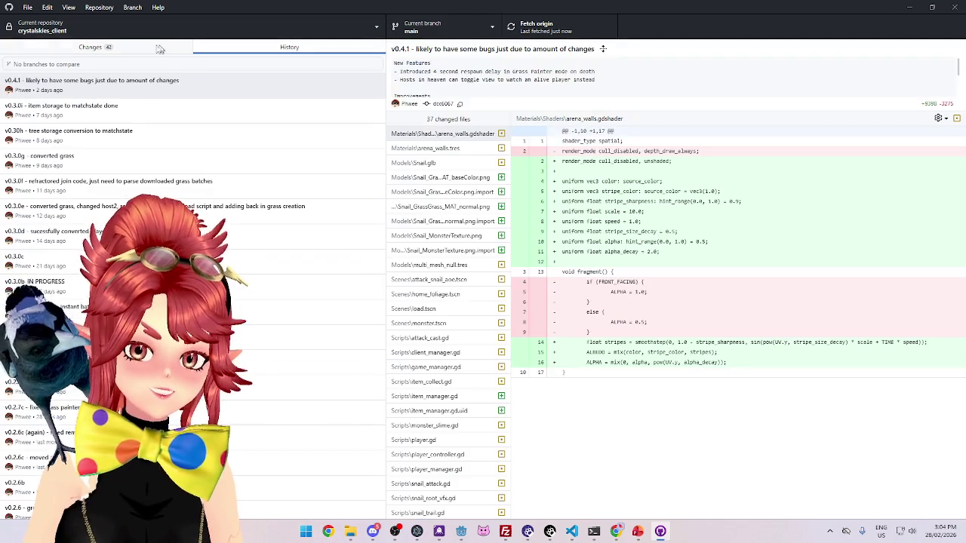
pyautogui.click(158, 50)
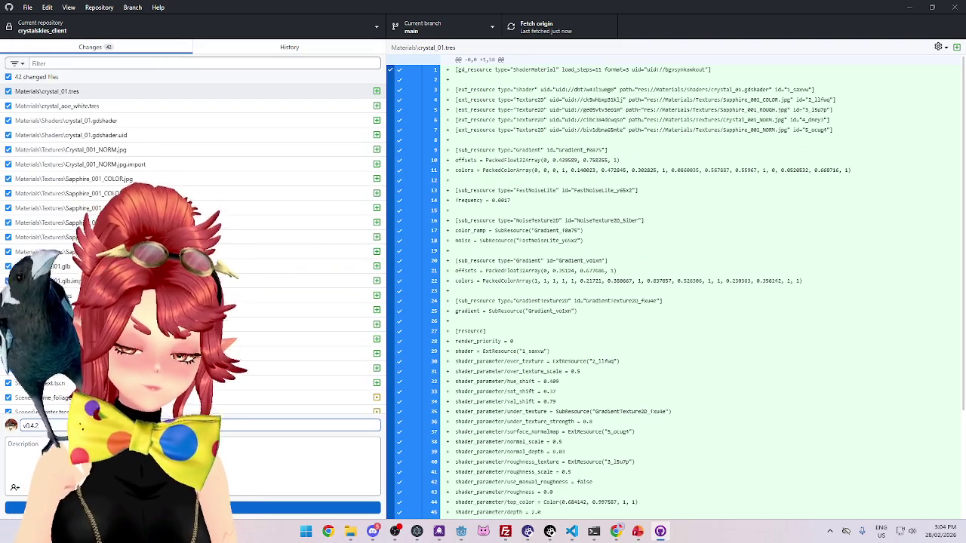
pyautogui.click(637, 531)
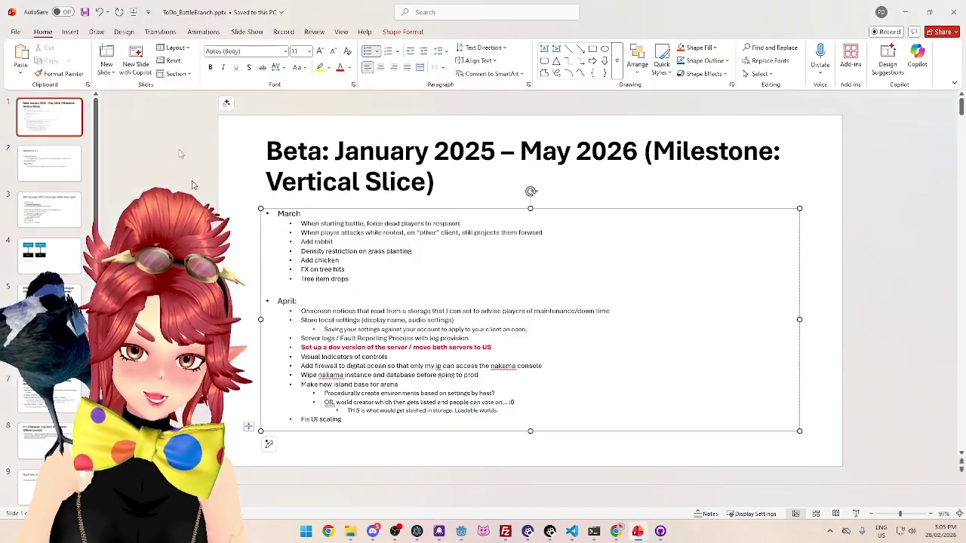
# Change slide 2's title from Version 0.4.1 to Version 0.4.2
pyautogui.click(63, 185)
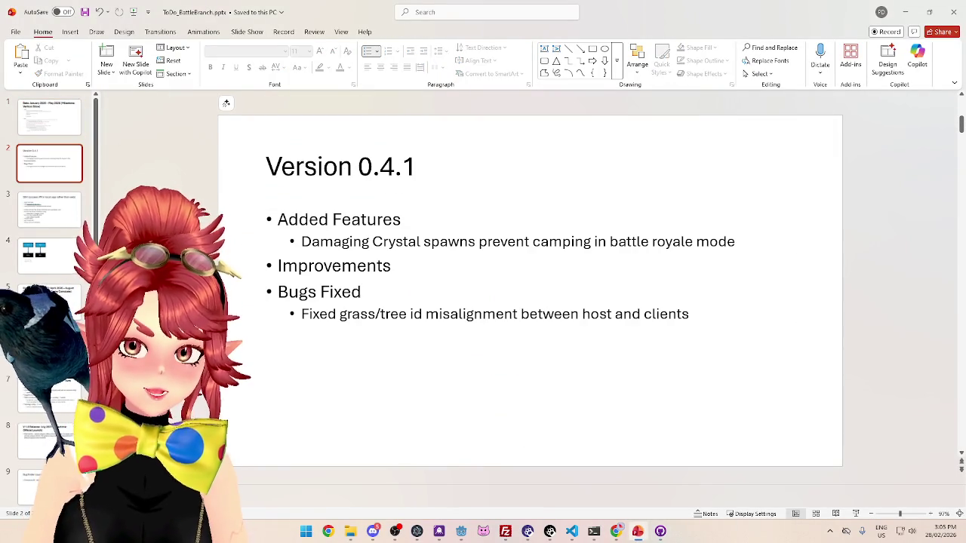
pyautogui.click(417, 164)
pyautogui.press('BackSpace')
pyautogui.write('2')
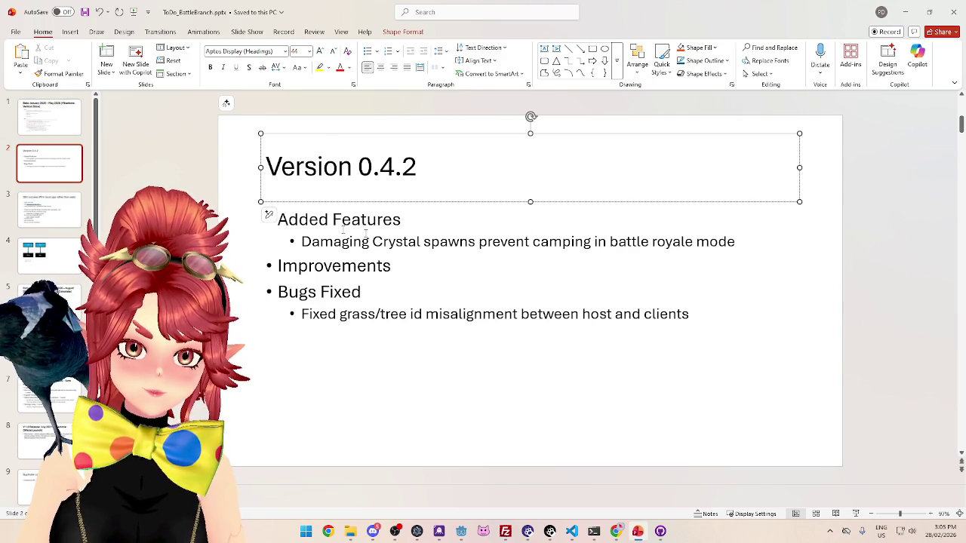
pyautogui.click(461, 534)
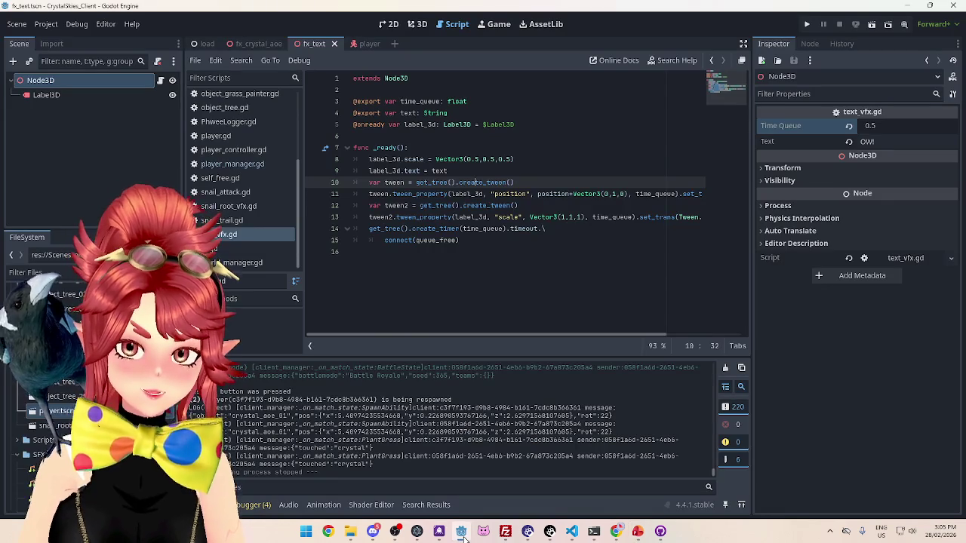
pyautogui.moveTo(660, 536)
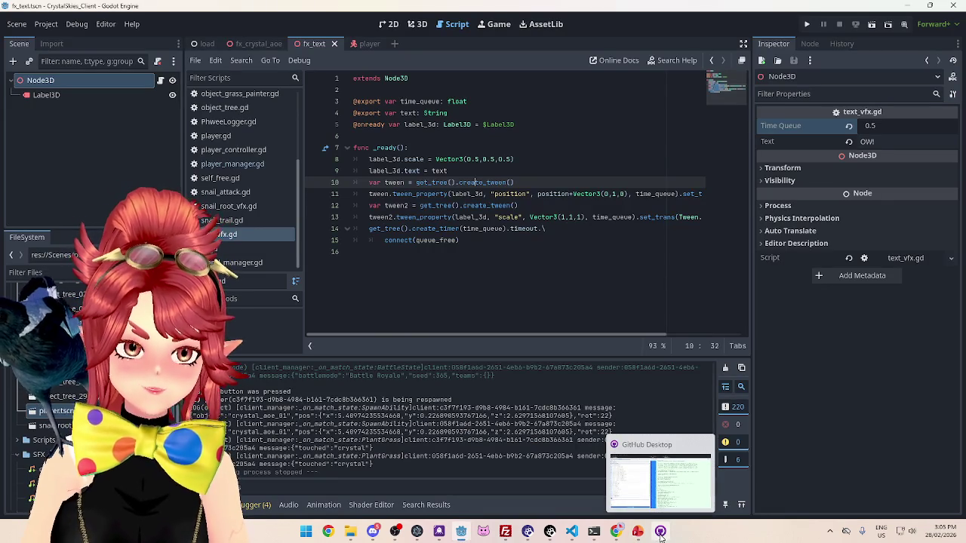
pyautogui.click(638, 531)
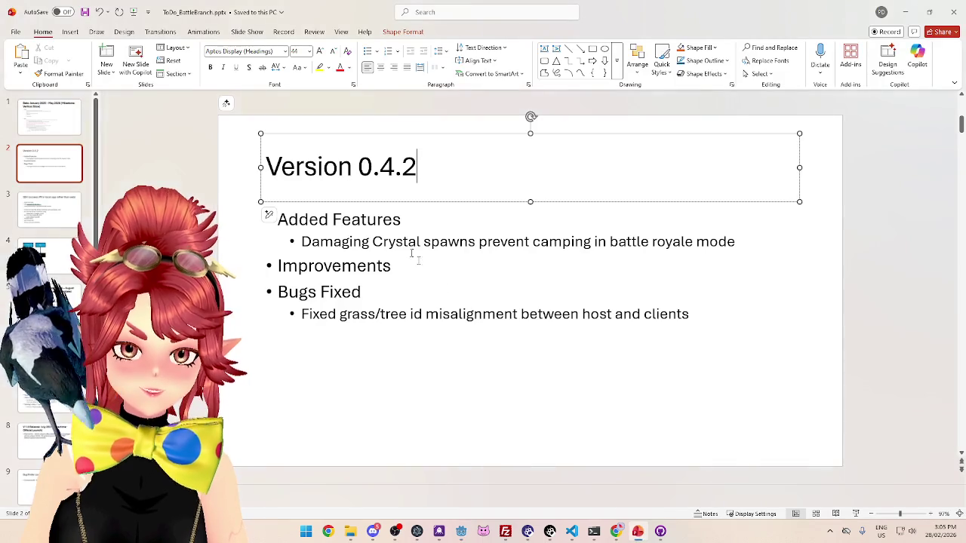
# Add a text-based damage effect bullet under Added Features, then open the Beta to-do task list
pyautogui.click(736, 242)
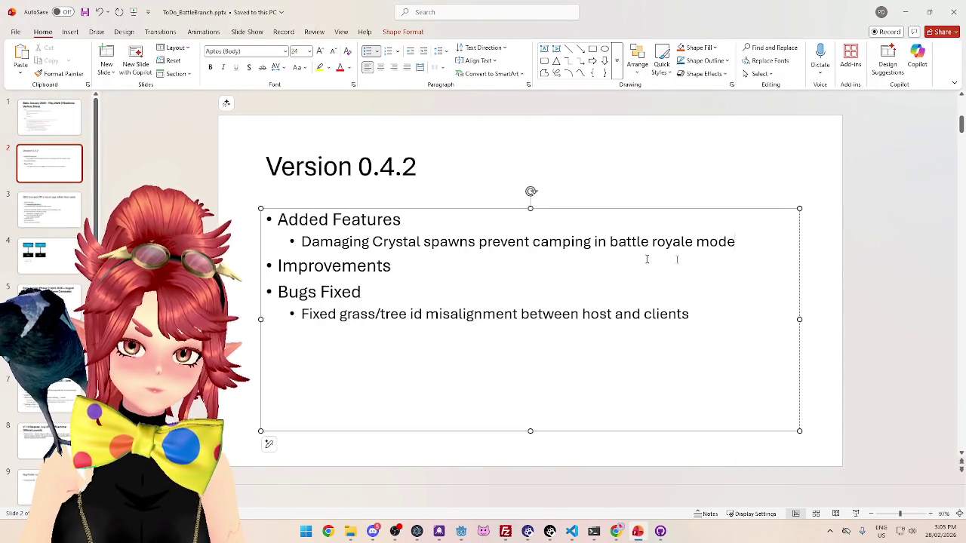
pyautogui.press('Return')
pyautogui.write('Texty')
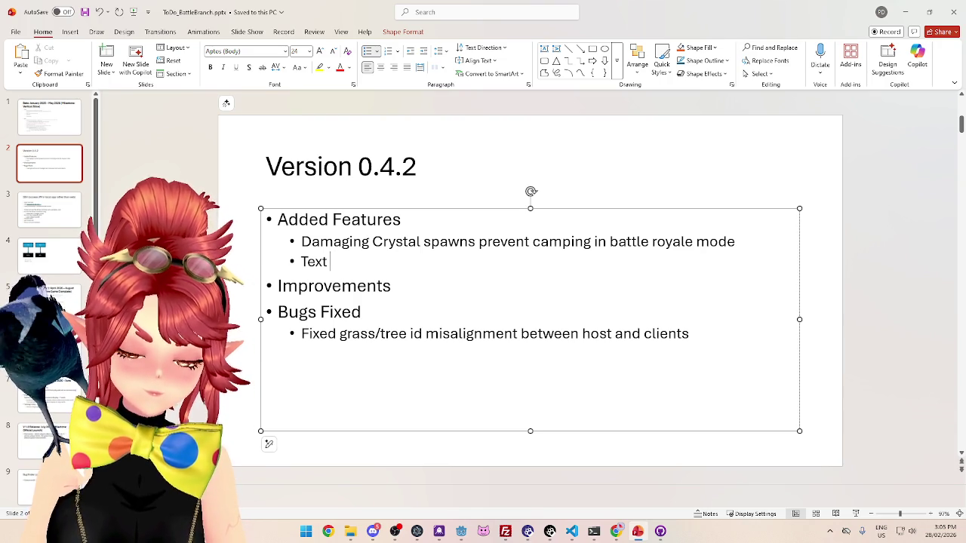
pyautogui.write('Based ')
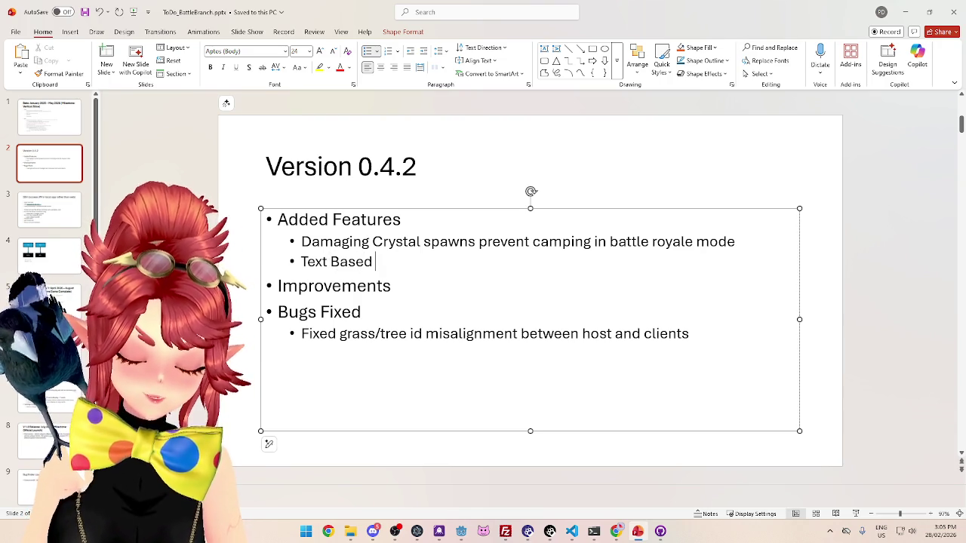
pyautogui.write('effect on ')
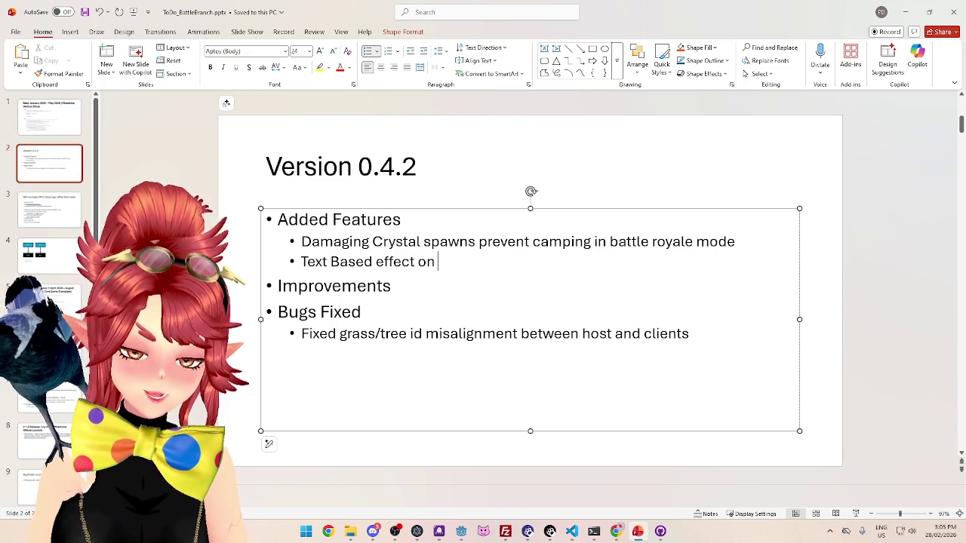
pyautogui.write('damage')
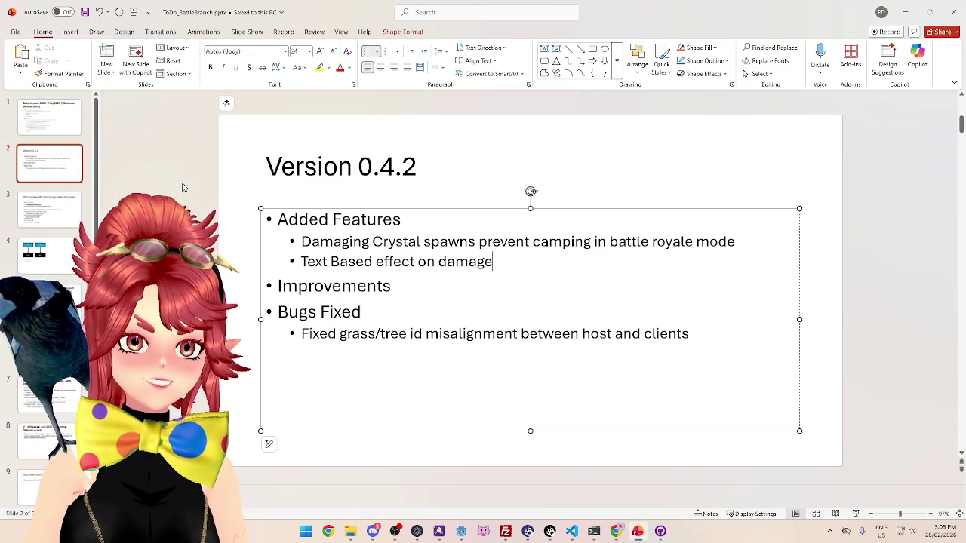
pyautogui.click(60, 134)
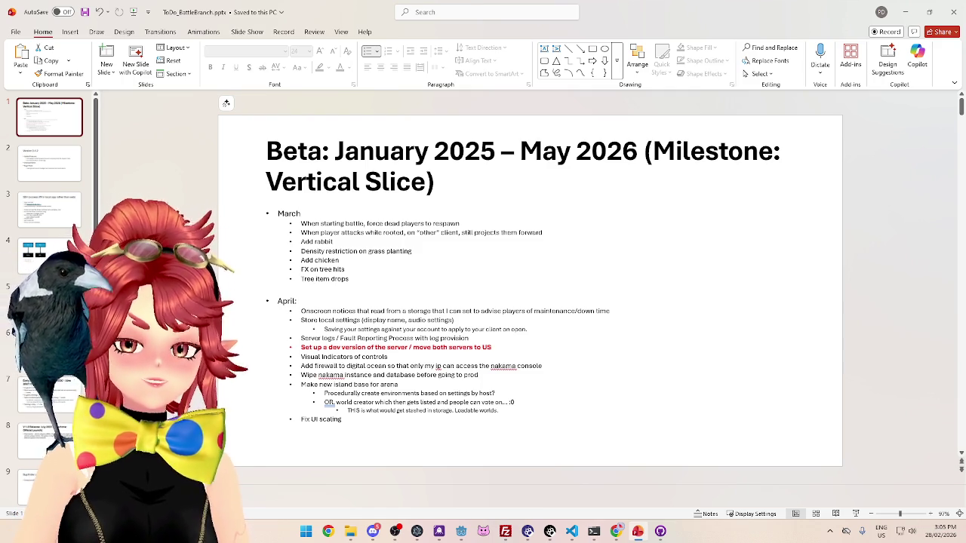
pyautogui.click(435, 251)
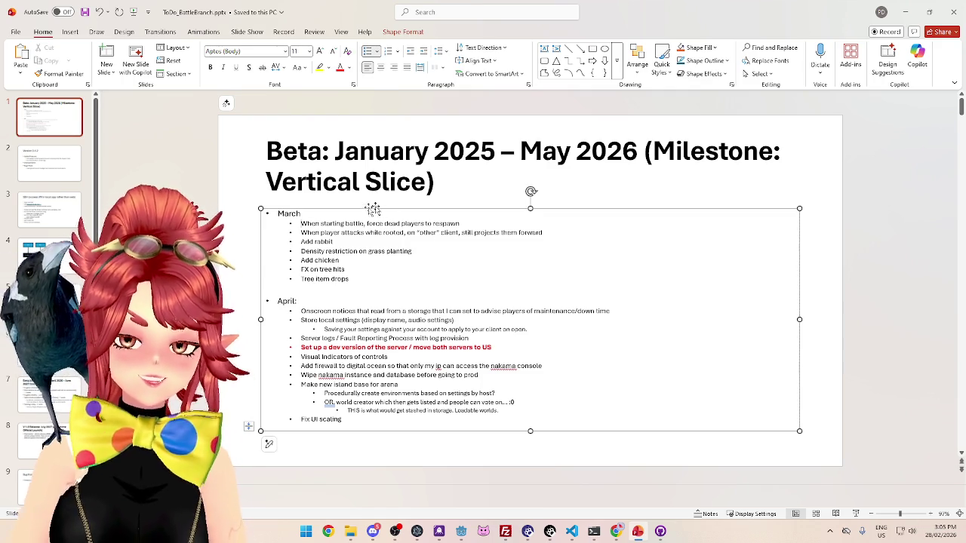
# Add 'SFX on hit (owl!)' as a new March task on the Beta to-do slide
pyautogui.press('Return')
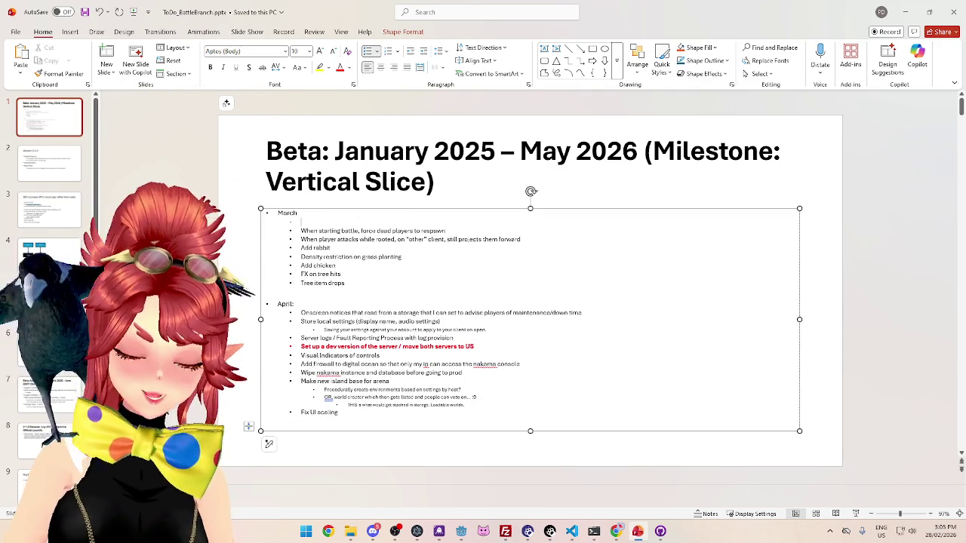
pyautogui.write('S')
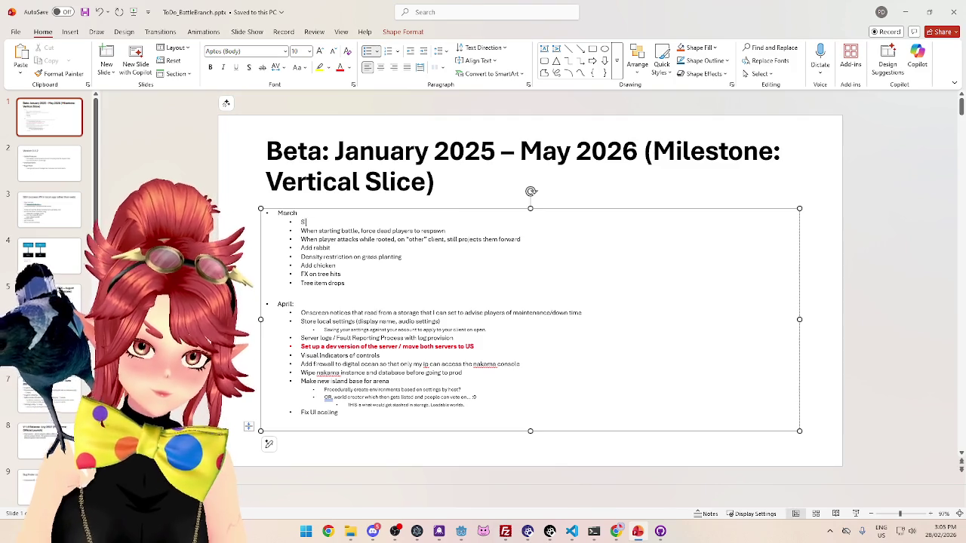
pyautogui.write('FX on hit')
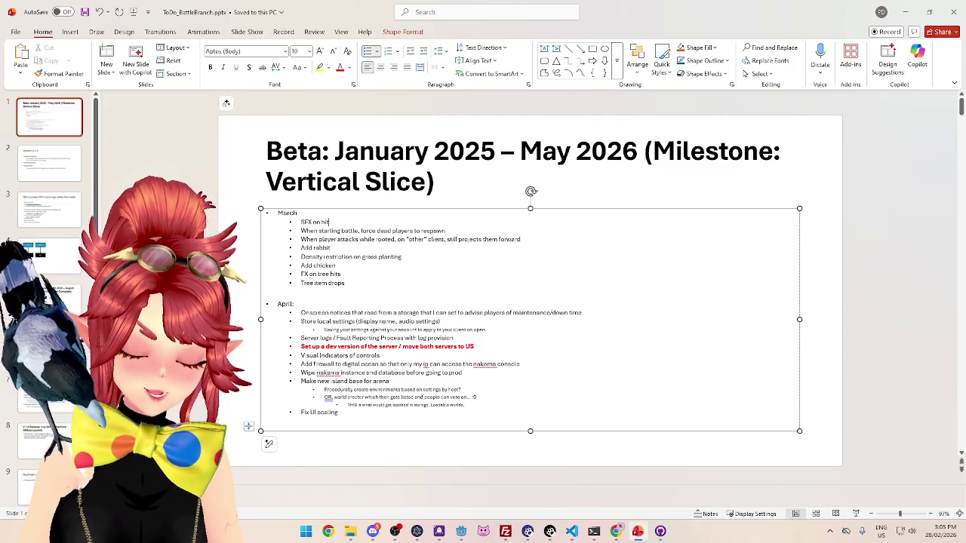
pyautogui.write(' (owl!)')
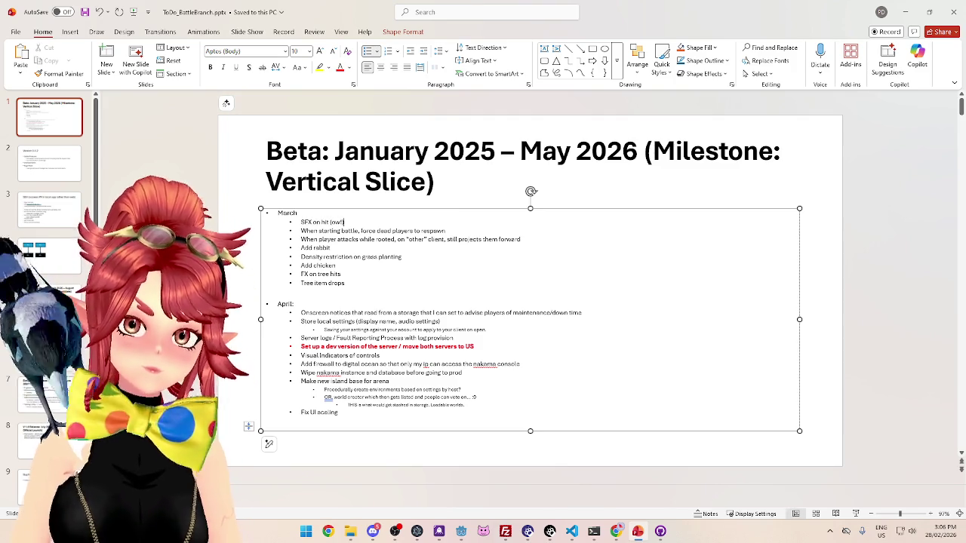
pyautogui.click(905, 12)
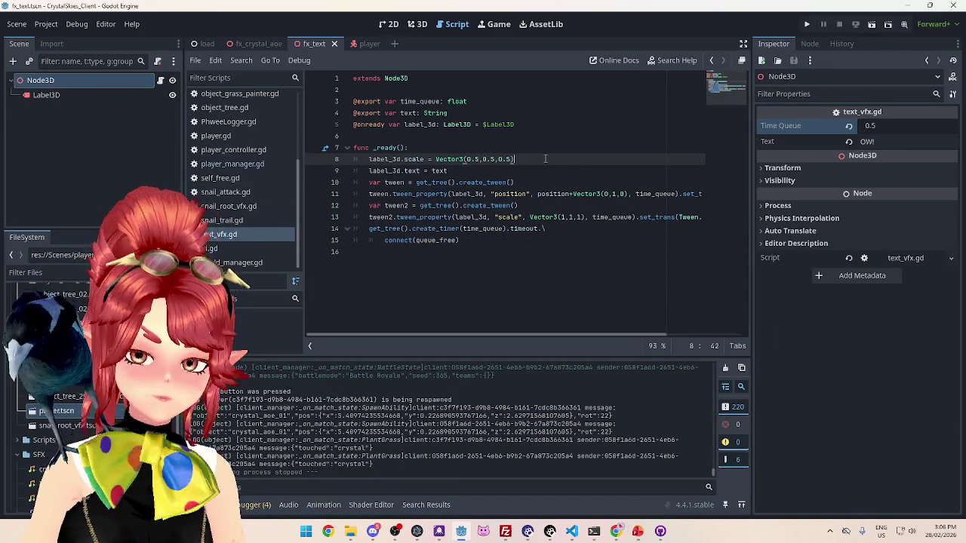
# Continue the v0.4.2 commit summary, consulting the Version 0.4.2 release notes in PowerPoint
pyautogui.click(660, 532)
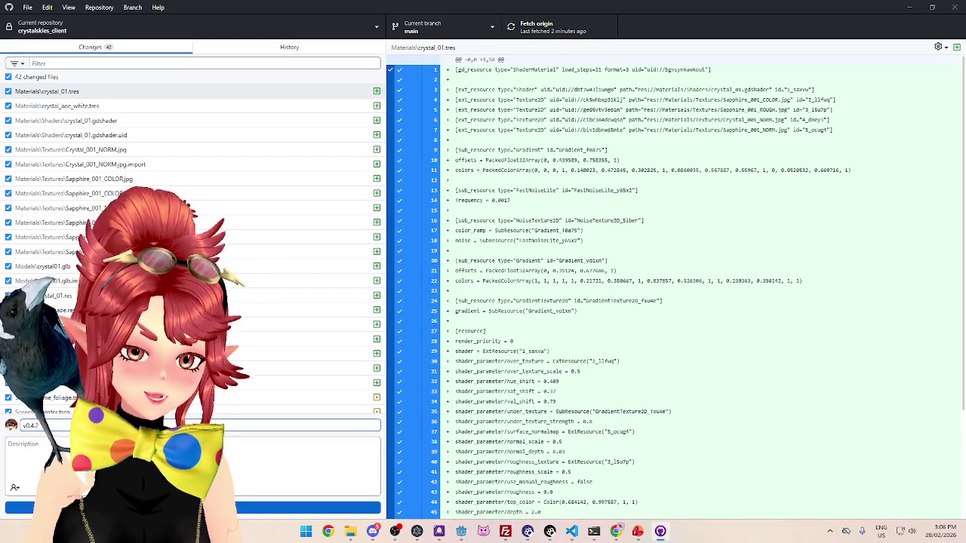
pyautogui.click(637, 531)
pyautogui.scroll(-1, 452, 226)
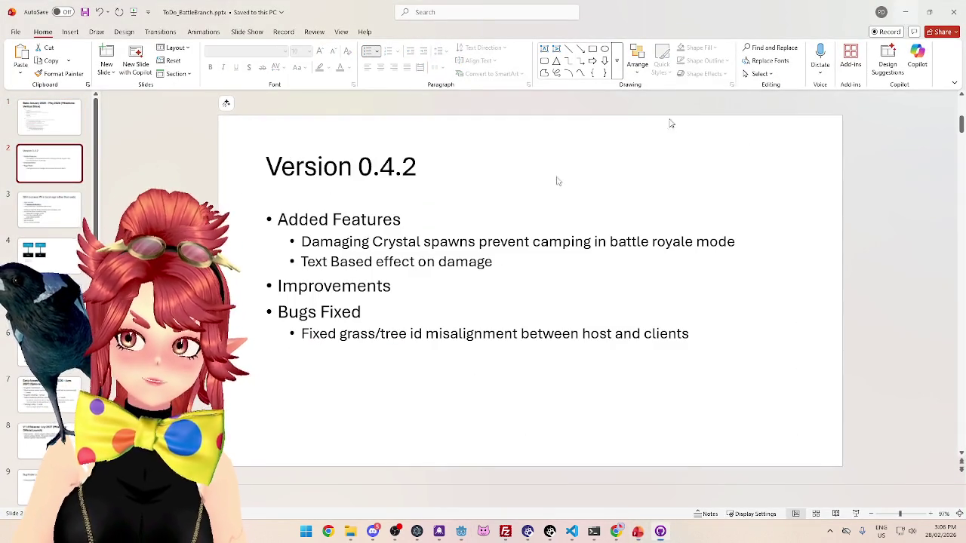
pyautogui.click(901, 7)
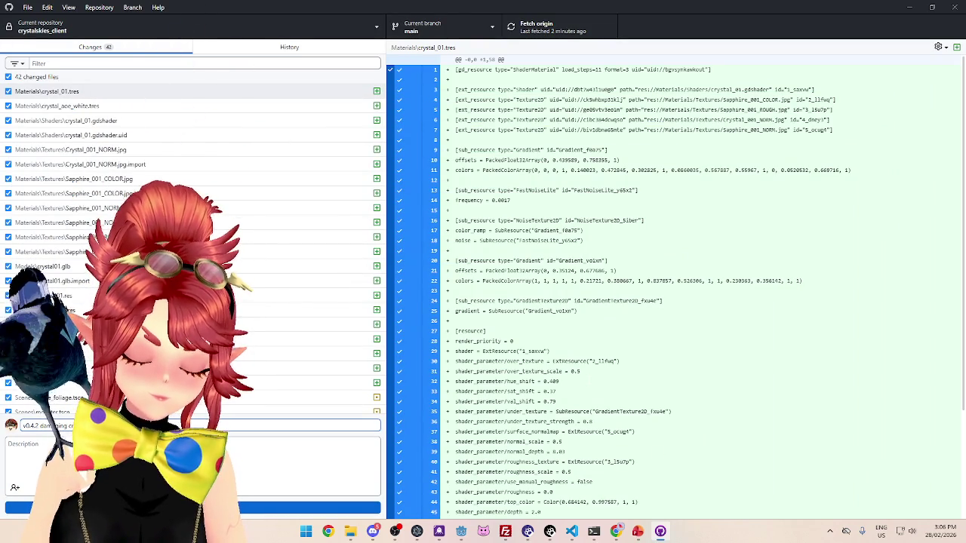
pyautogui.click(636, 537)
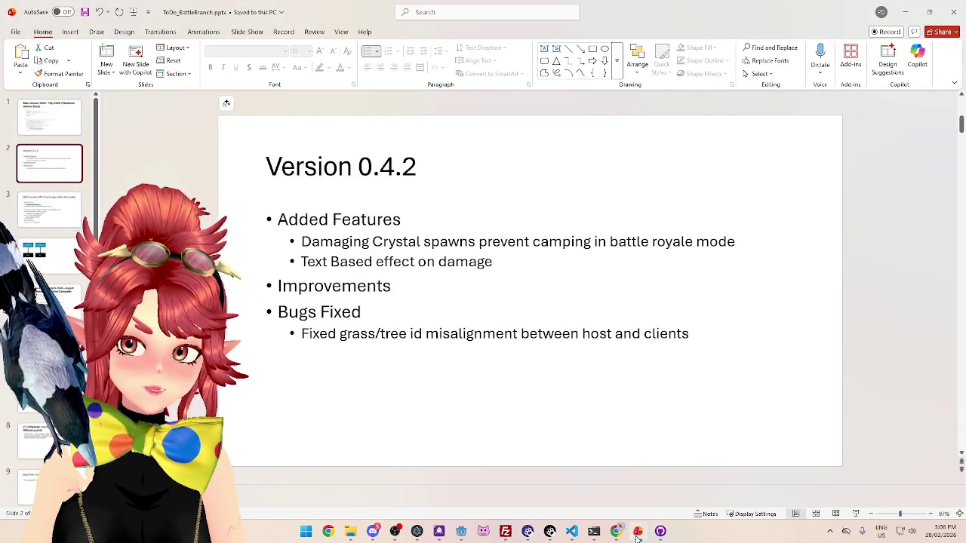
# Commit the crystalskies_client changes and push them to origin
pyautogui.click(636, 537)
pyautogui.hotkey('ctrl', 'Return')
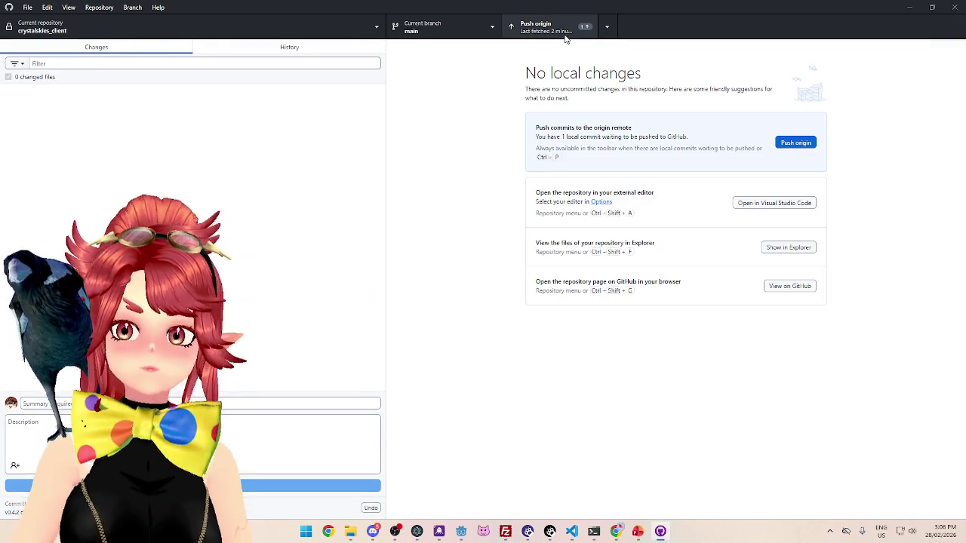
pyautogui.click(564, 39)
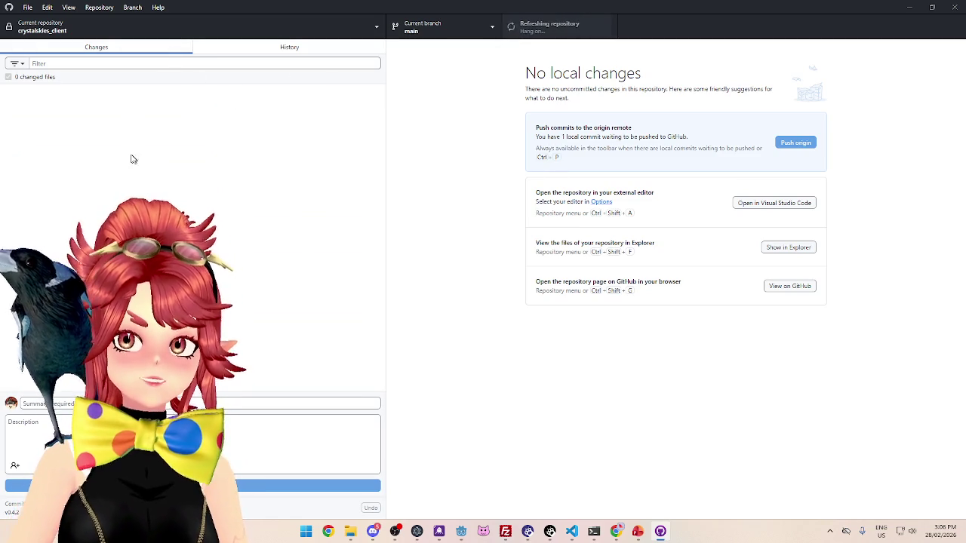
# Commit nakama_server as v0.4.2 and push it, then return to the Beta to-do slide
pyautogui.click(41, 28)
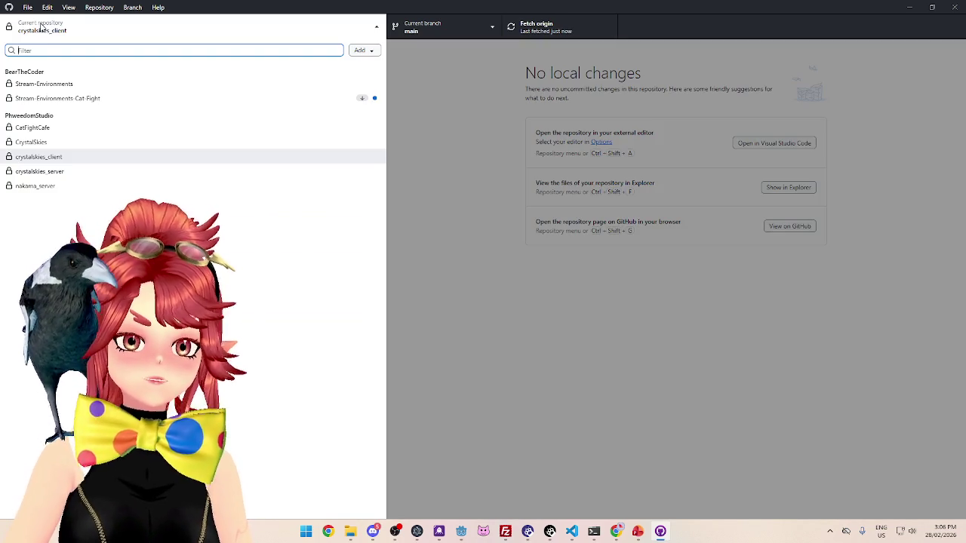
pyautogui.click(56, 190)
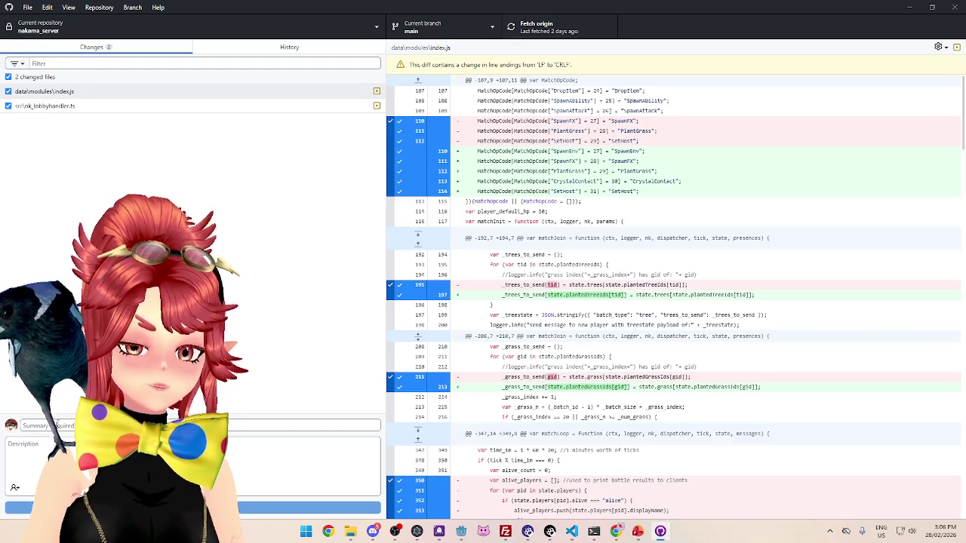
pyautogui.write('v0.4.2')
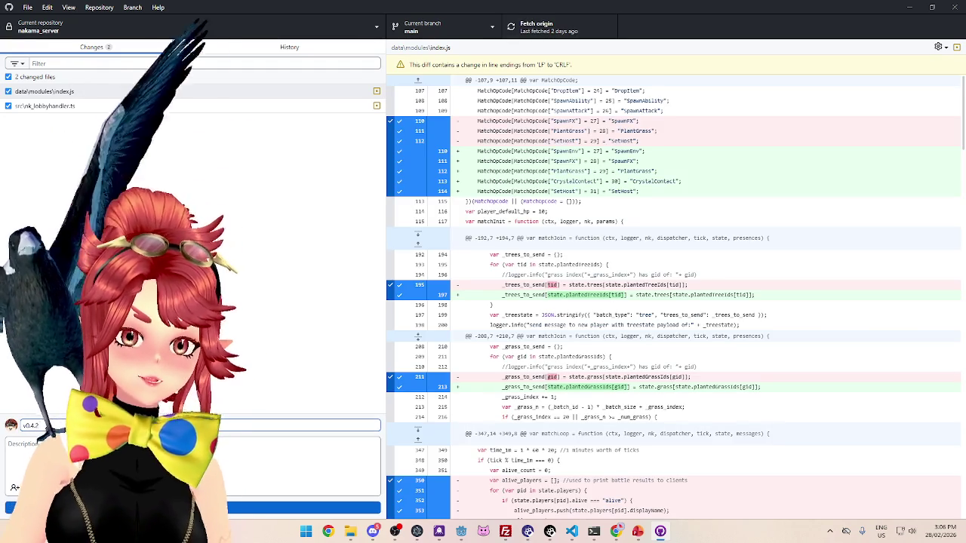
pyautogui.hotkey('ctrl', 'Return')
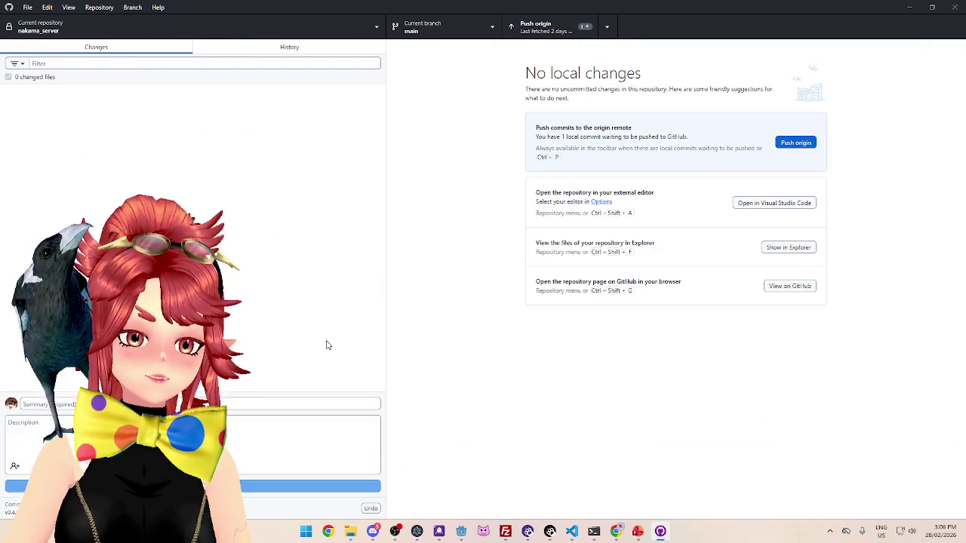
pyautogui.hotkey('ctrl', 'p')
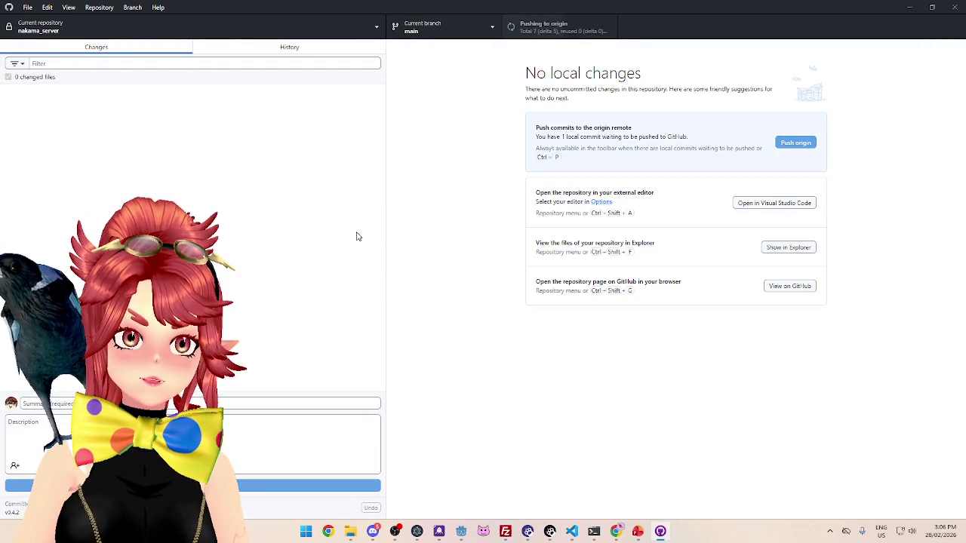
pyautogui.click(637, 531)
pyautogui.click(39, 118)
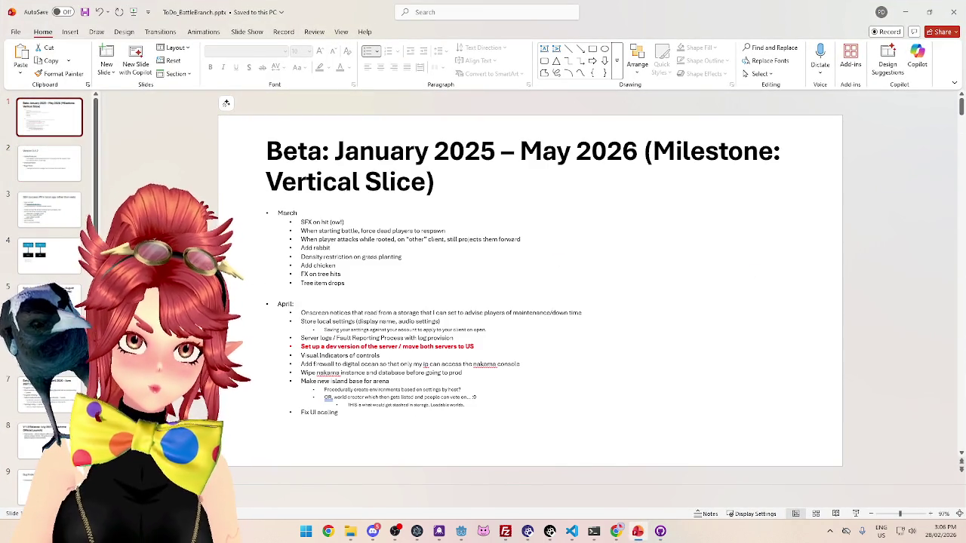
# Check the date on the taskbar clock, click into the March task list, then return to Godot
pyautogui.click(941, 531)
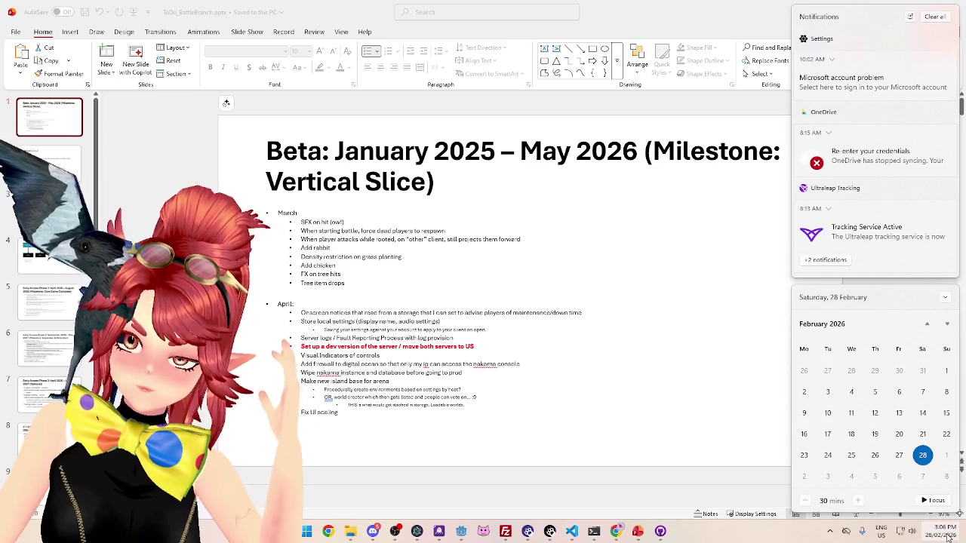
pyautogui.click(912, 513)
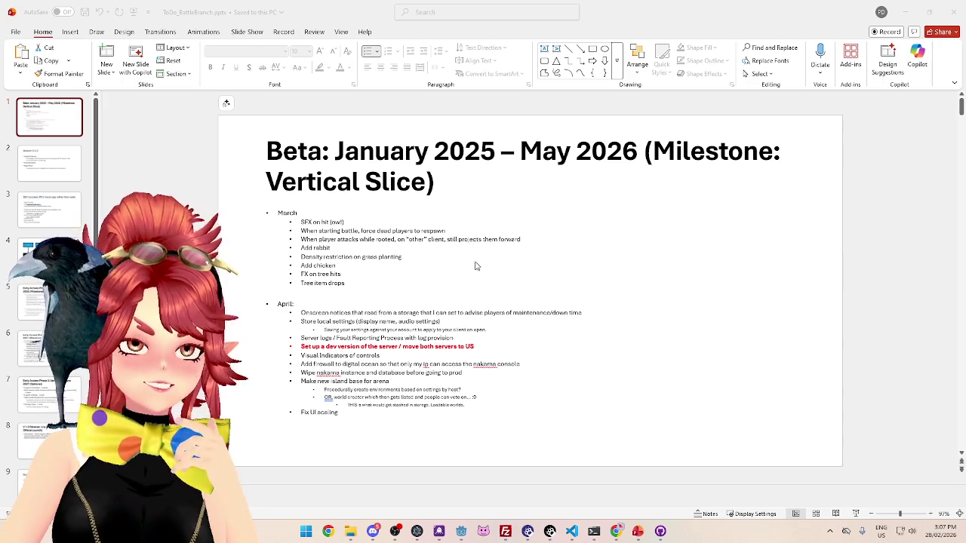
pyautogui.click(427, 247)
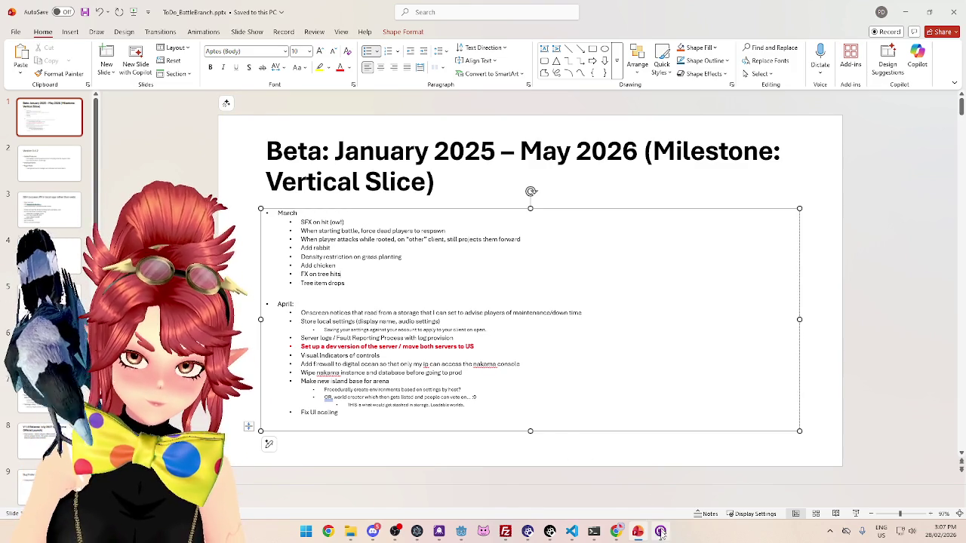
pyautogui.hotkey('alt', 'Tab')
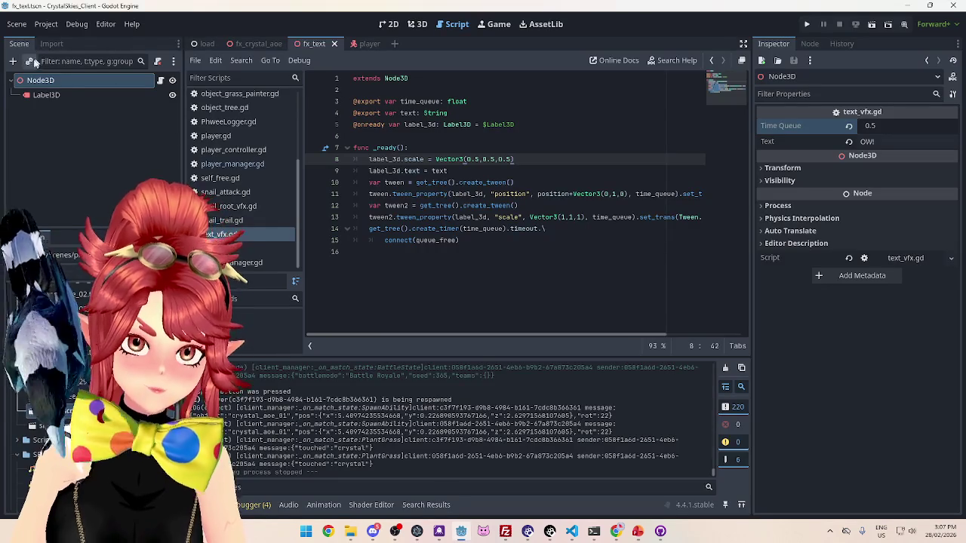
# Export release builds for every preset with Project > Export > Export All
pyautogui.click(16, 23)
pyautogui.click(16, 23)
pyautogui.click(45, 23)
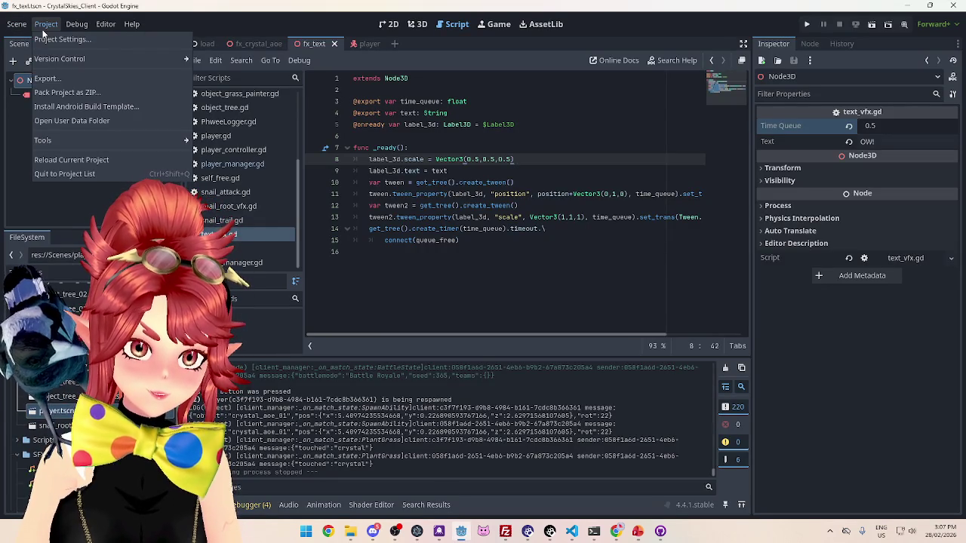
pyautogui.click(47, 78)
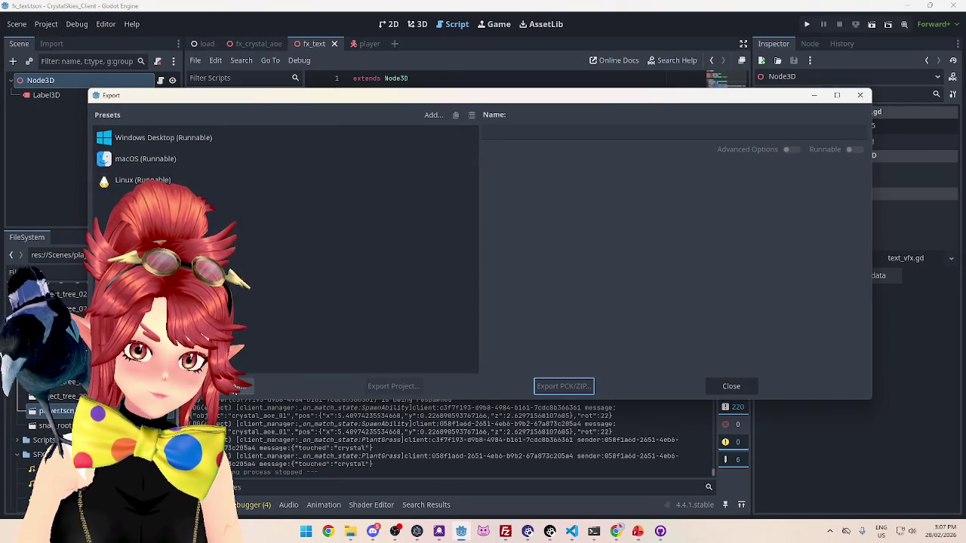
pyautogui.click(230, 385)
pyautogui.click(537, 279)
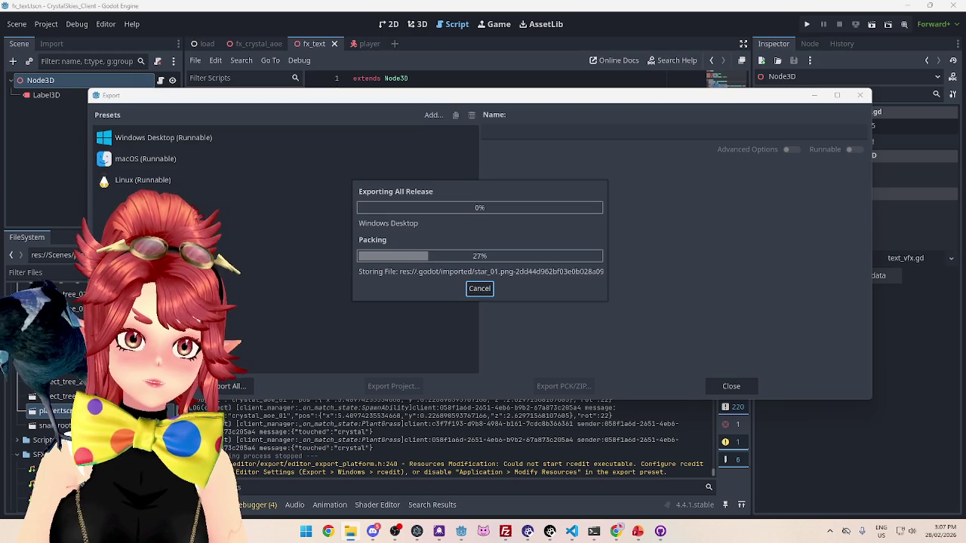
# Reposition the Exports folder window, then return to the PowerPoint to-do list
pyautogui.hotkey('alt', 'Tab')
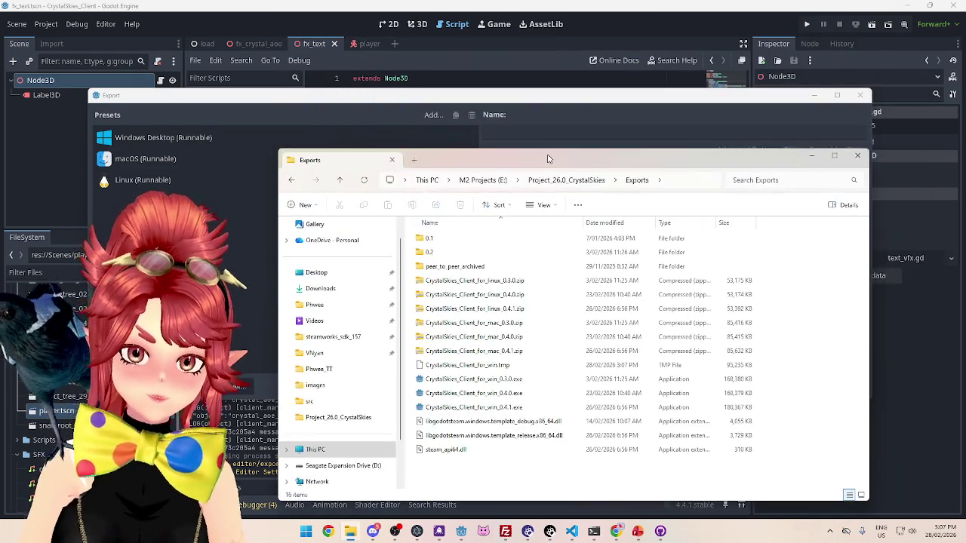
pyautogui.moveTo(562, 160); pyautogui.dragTo(547, 143)
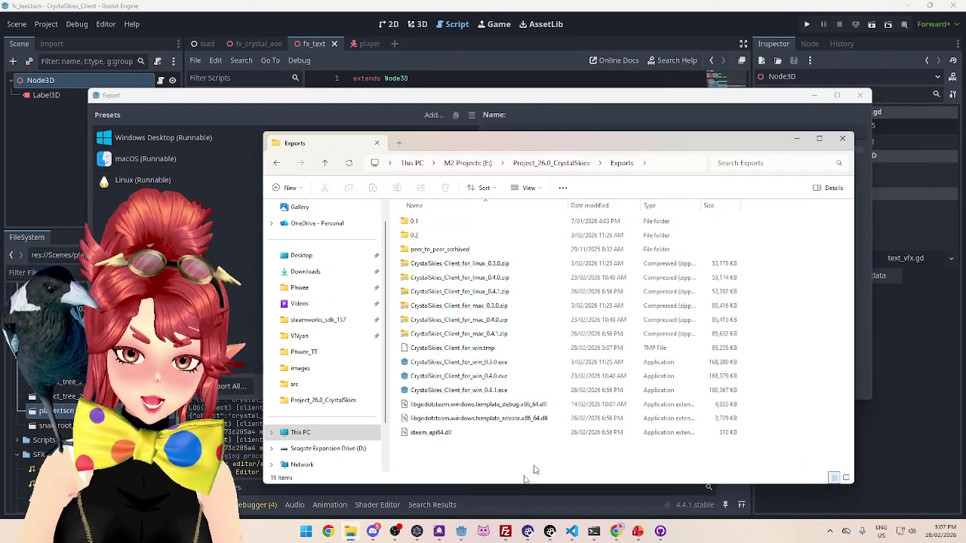
pyautogui.hotkey('alt', 'Tab')
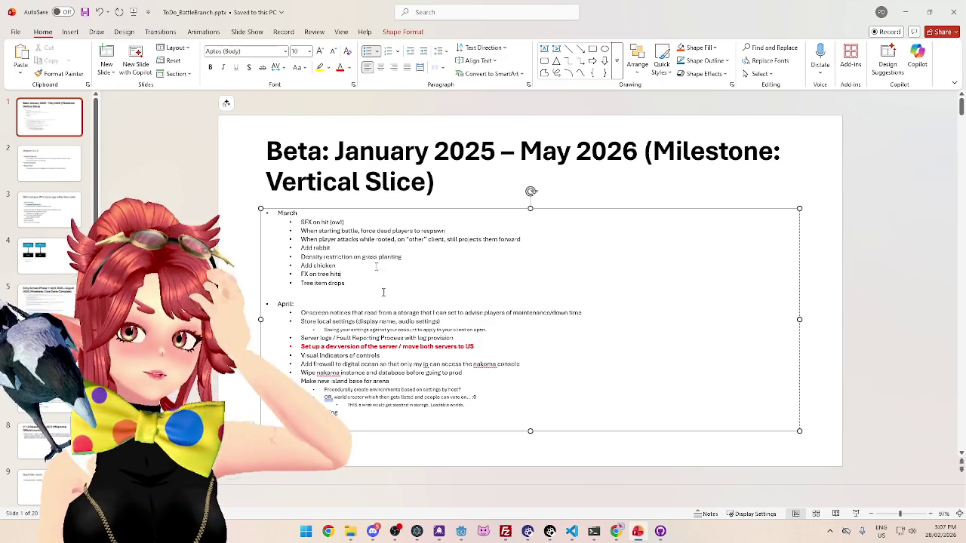
# Move the respawn dead players task onto a new line below SFX on hit
pyautogui.moveTo(345, 221); pyautogui.dragTo(301, 221)
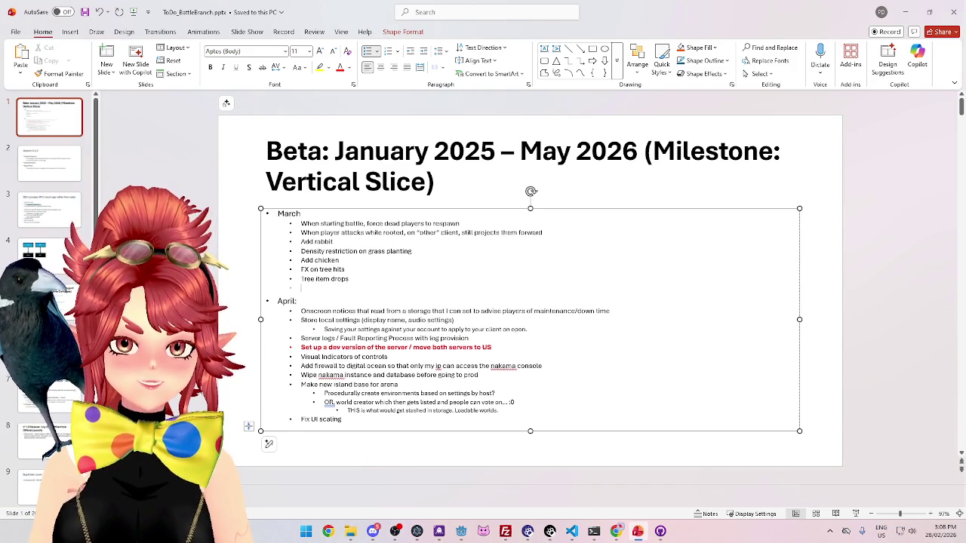
pyautogui.hotkey('ctrl', 'z')
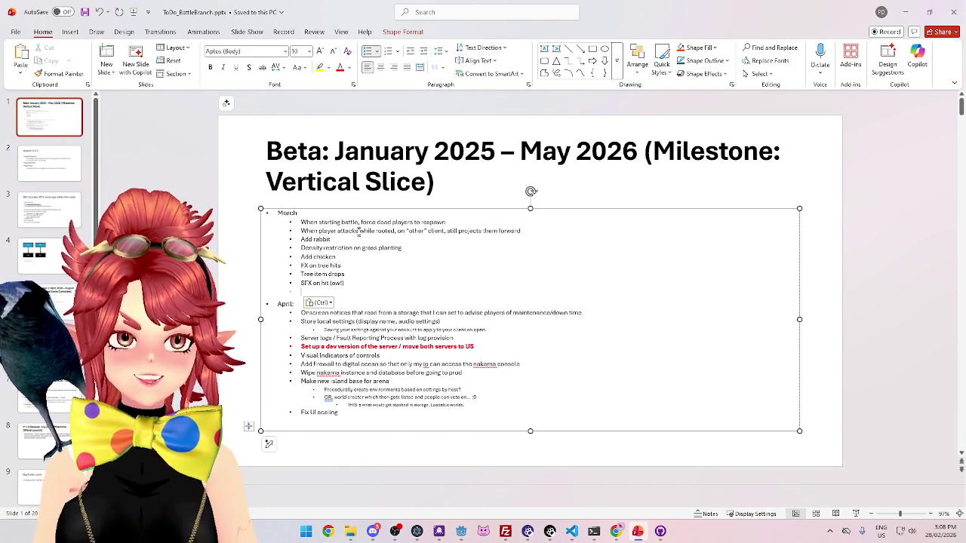
pyautogui.moveTo(301, 222)
pyautogui.mouseDown()
pyautogui.moveTo(468, 222)
pyautogui.moveTo(301, 221)
pyautogui.mouseUp()
pyautogui.hotkey('ctrl', 'c')
pyautogui.press('BackSpace')
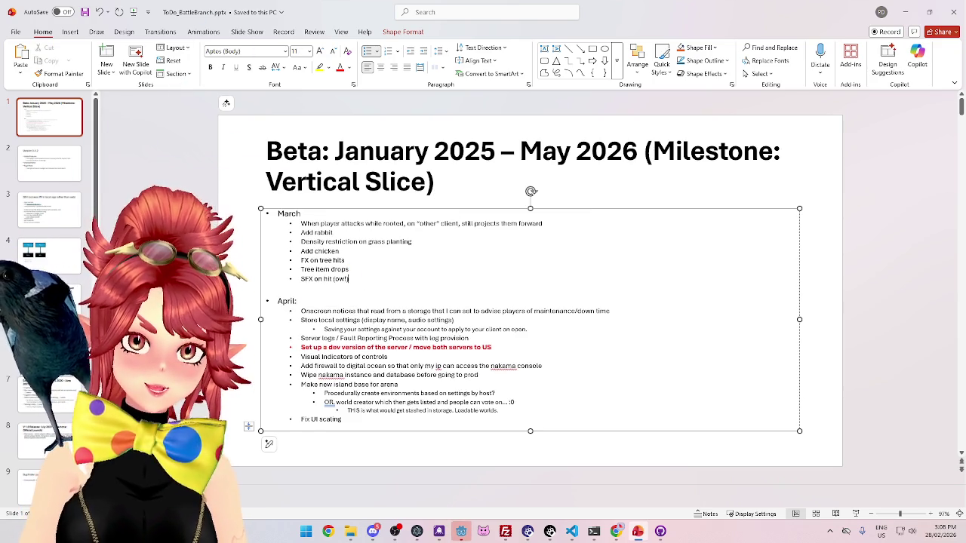
pyautogui.press('Return')
pyautogui.hotkey('ctrl', 'v')
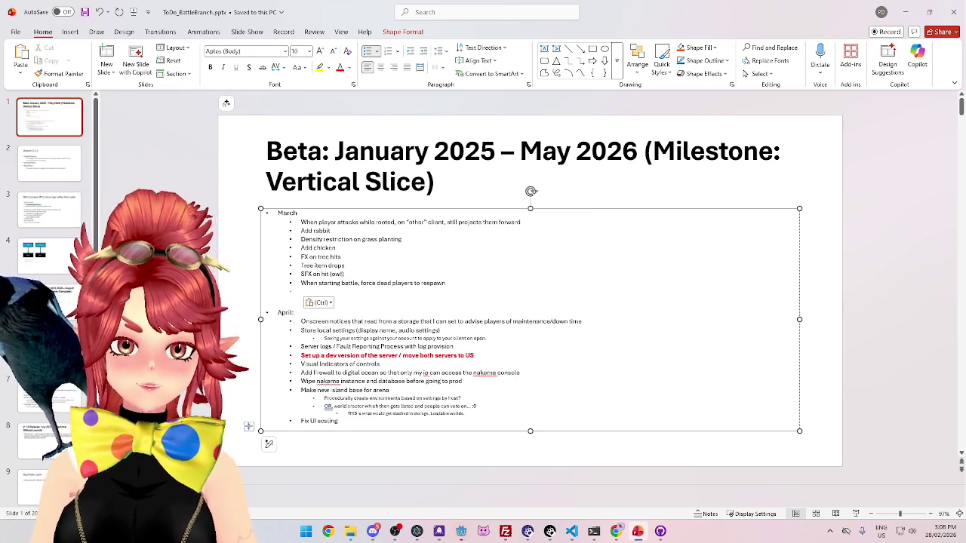
# Move Density restriction on grass planting to the end of March and remove the empty bullet
pyautogui.moveTo(340, 221); pyautogui.dragTo(301, 291)
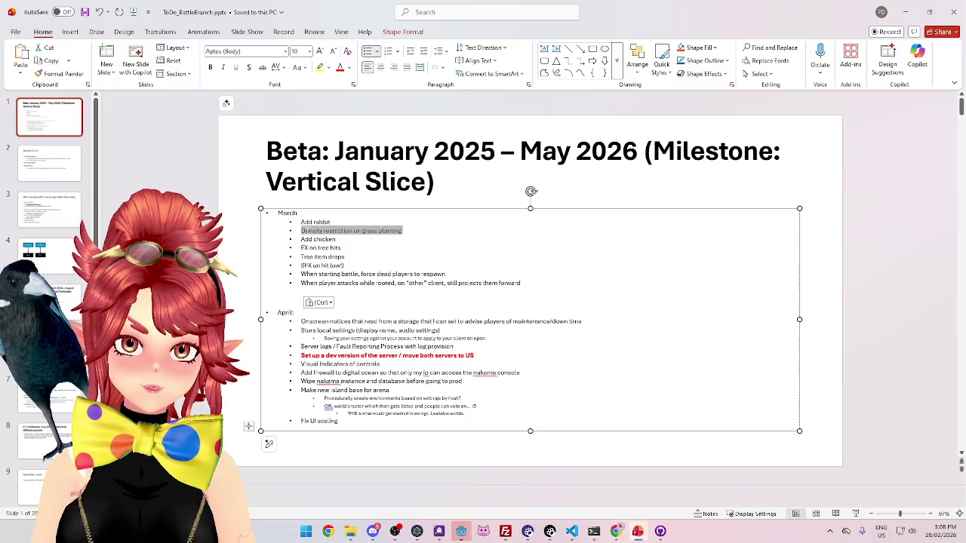
pyautogui.press('BackSpace')
pyautogui.write('Density restriction on grass planting')
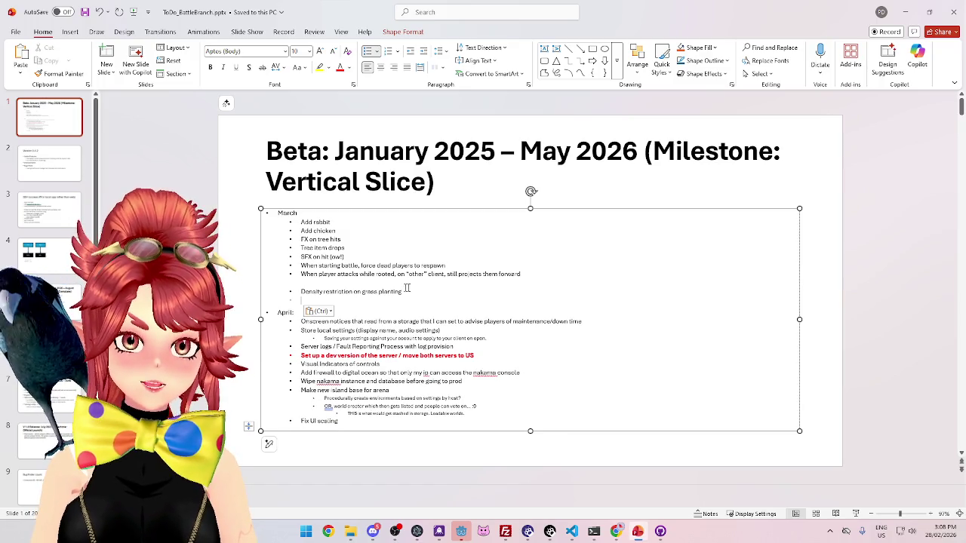
pyautogui.press('BackSpace')
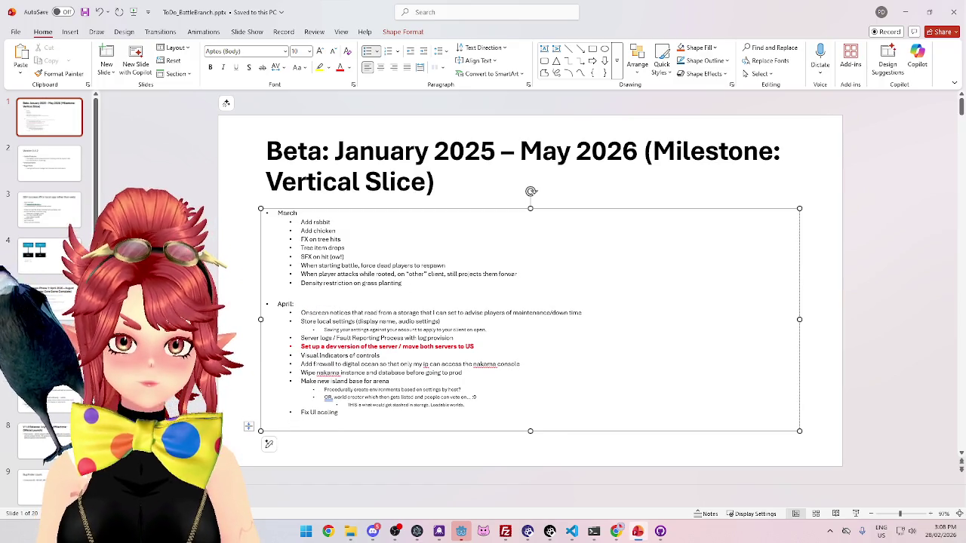
pyautogui.write('d')
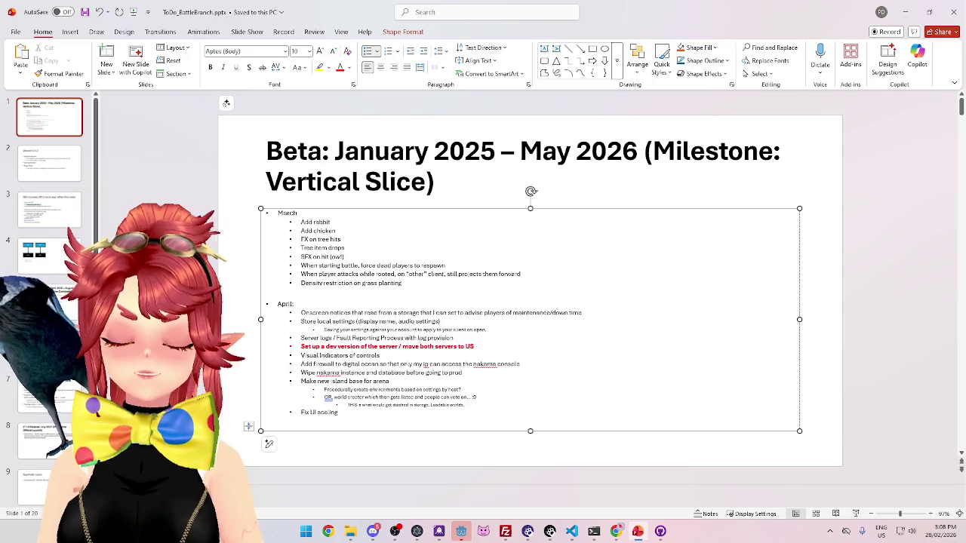
# Cancel only the Mon Mar 2nd stream occurrence in Stargazer Shores' 4 Events list
pyautogui.click(377, 532)
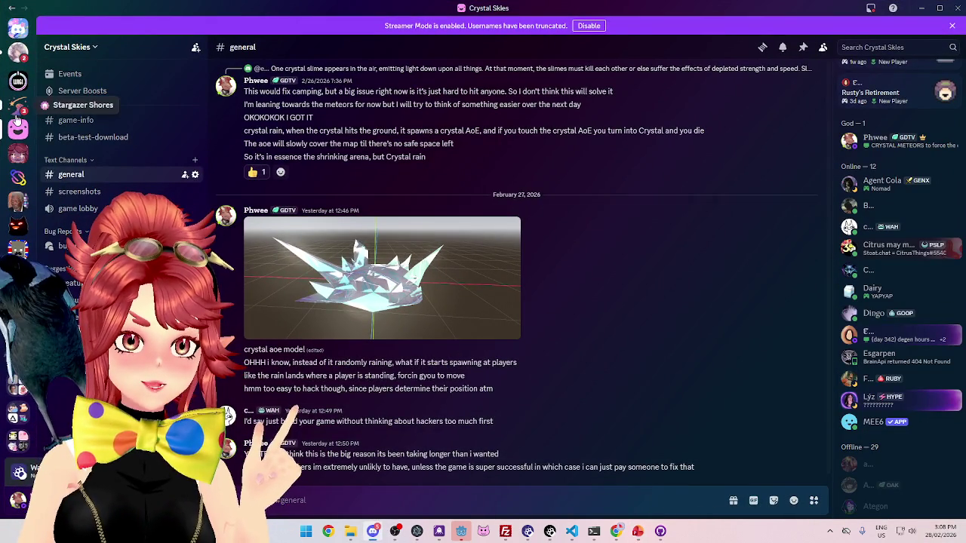
pyautogui.click(18, 105)
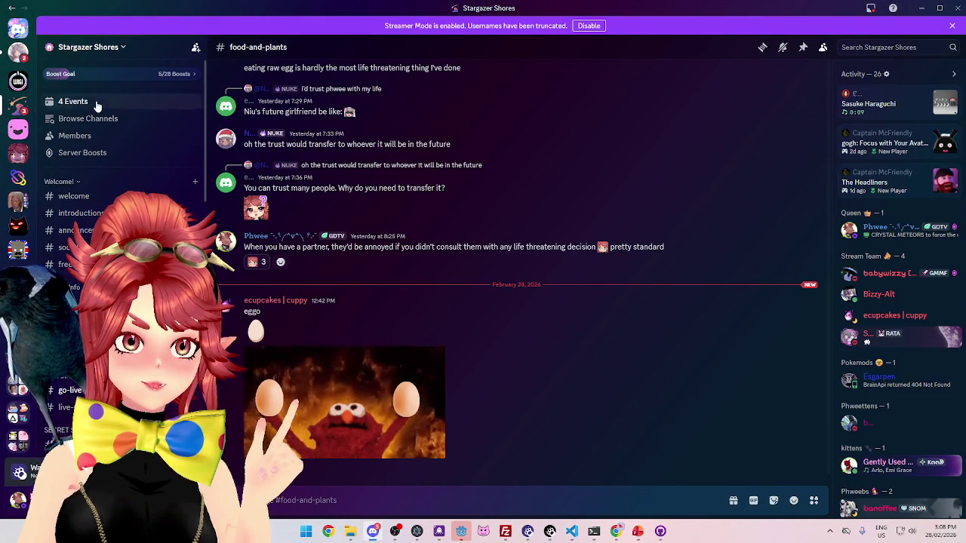
pyautogui.click(97, 103)
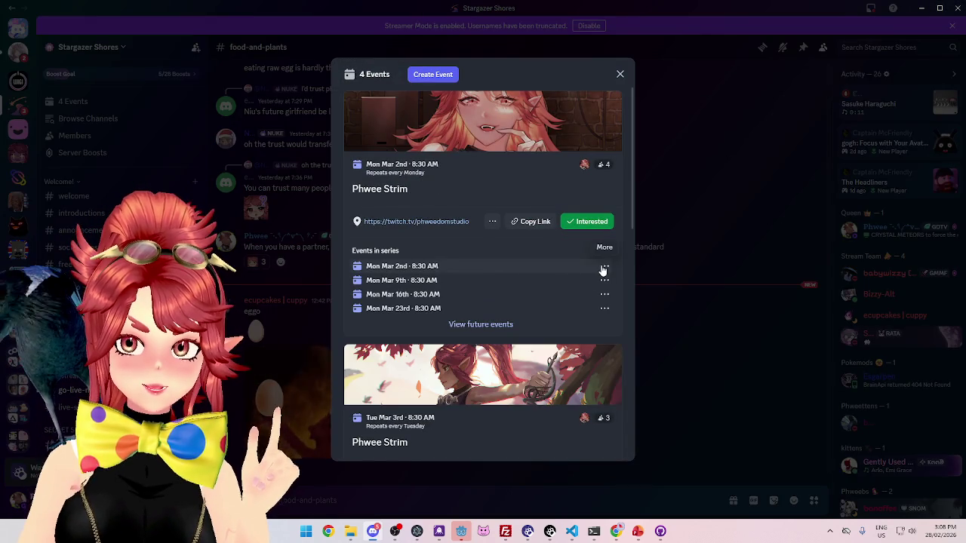
pyautogui.click(602, 267)
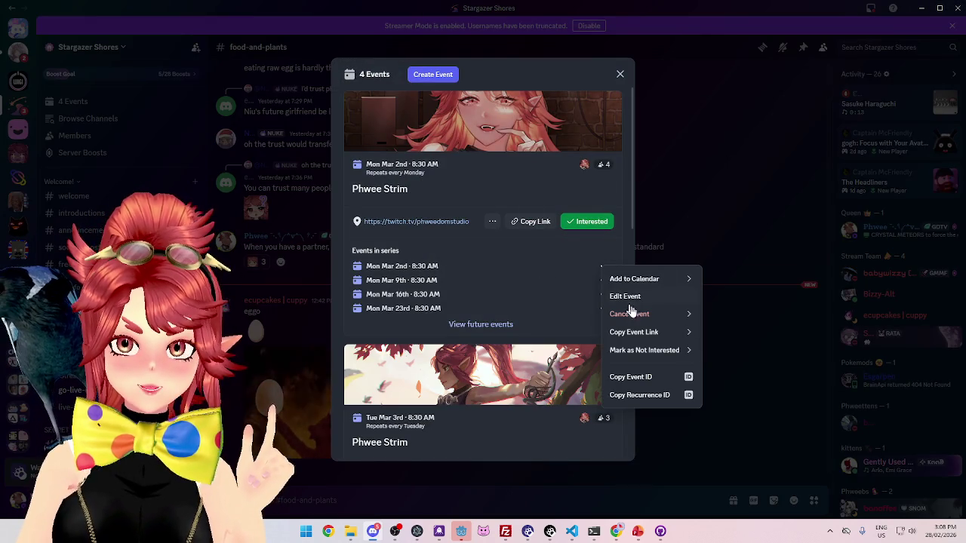
pyautogui.moveTo(641, 312)
pyautogui.click(735, 320)
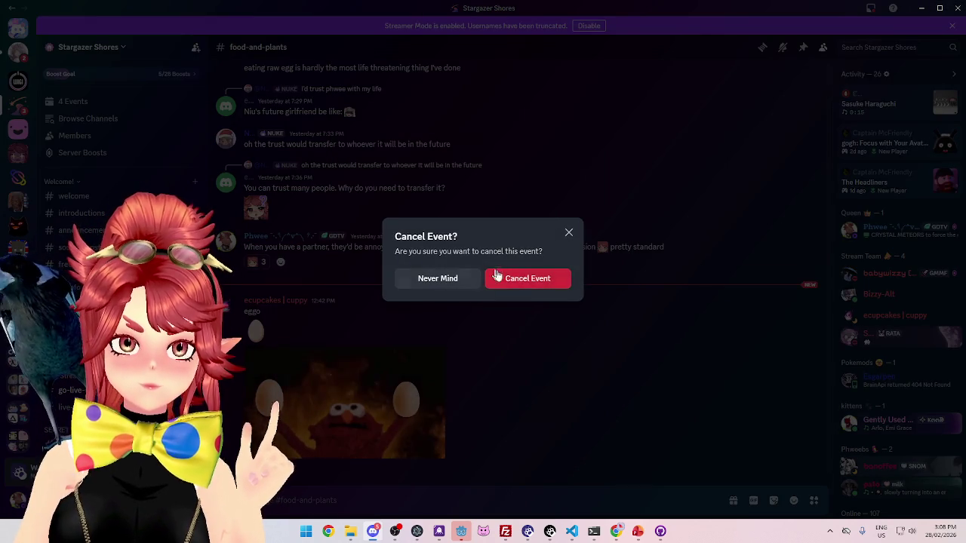
pyautogui.click(520, 281)
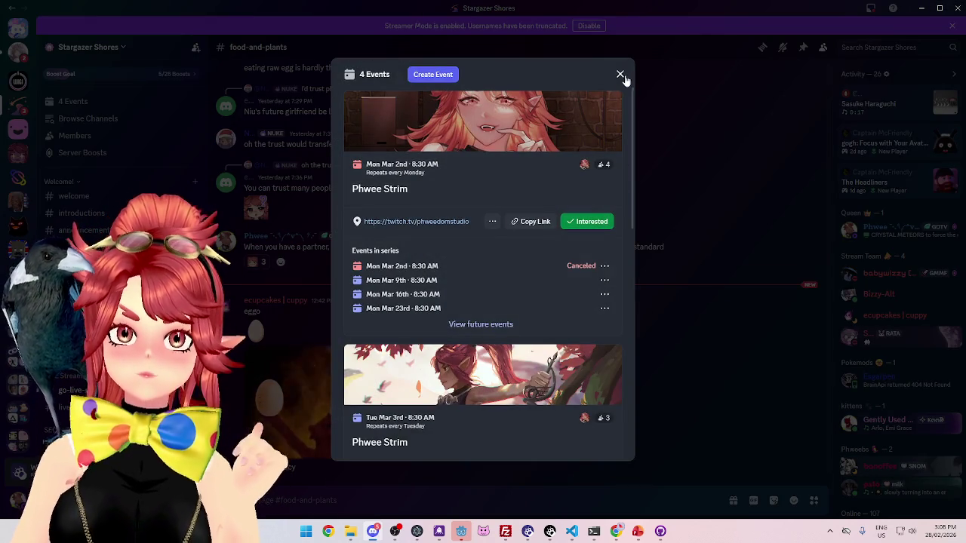
pyautogui.click(668, 68)
pyautogui.hotkey('alt', 'Tab')
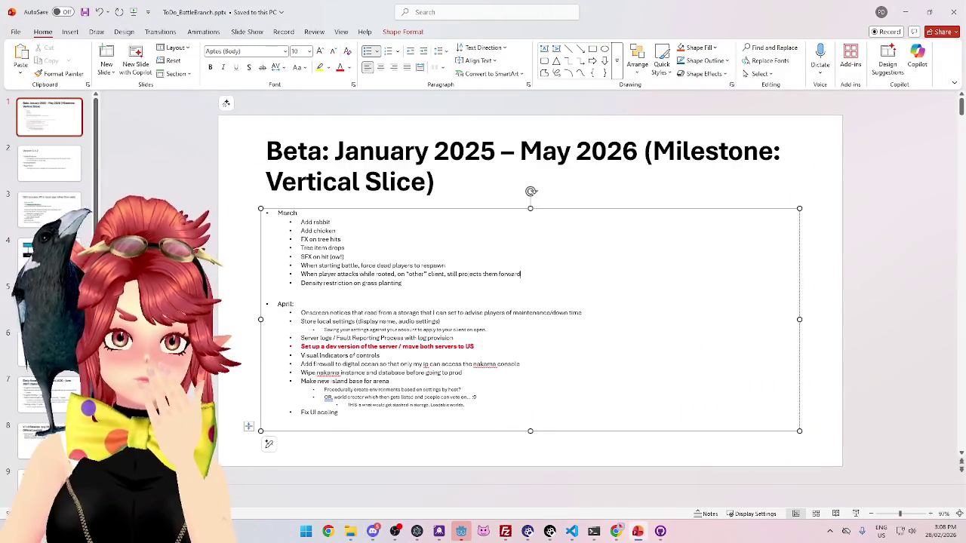
# Select the Add rabbit task text, then switch back to Discord
pyautogui.moveTo(302, 222); pyautogui.dragTo(345, 221)
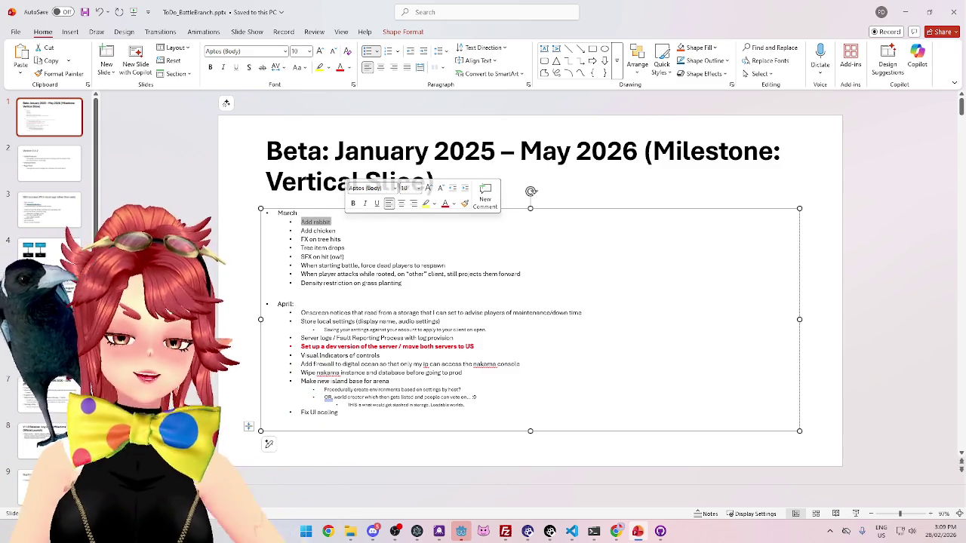
pyautogui.click(373, 530)
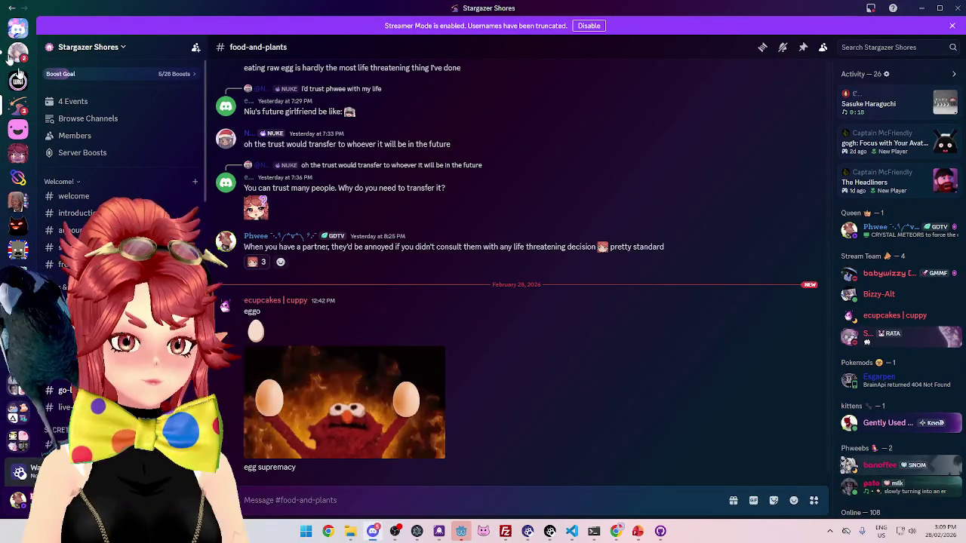
# In Crystal Skies #creature-suggestions, open Lightning Rabbit, then the Bomb Chicken post
pyautogui.click(12, 135)
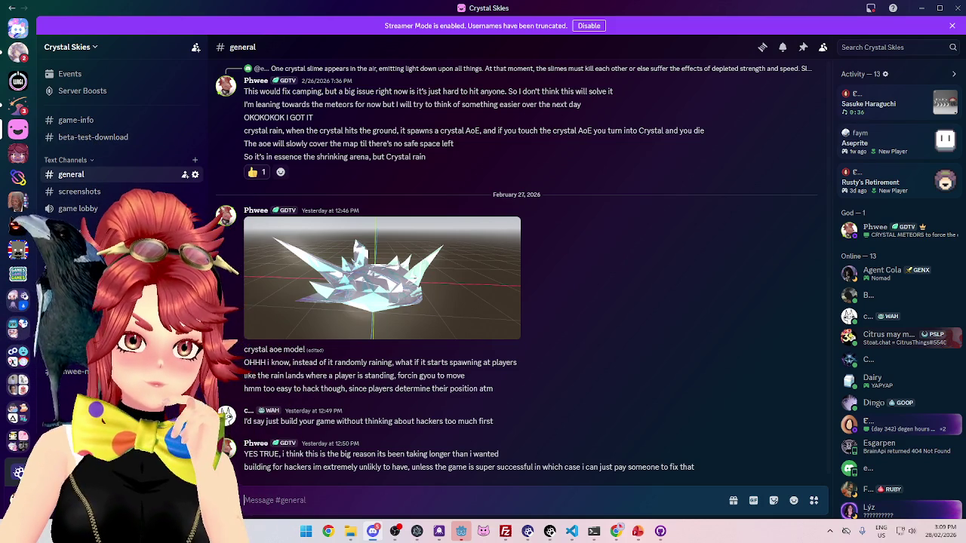
pyautogui.click(83, 248)
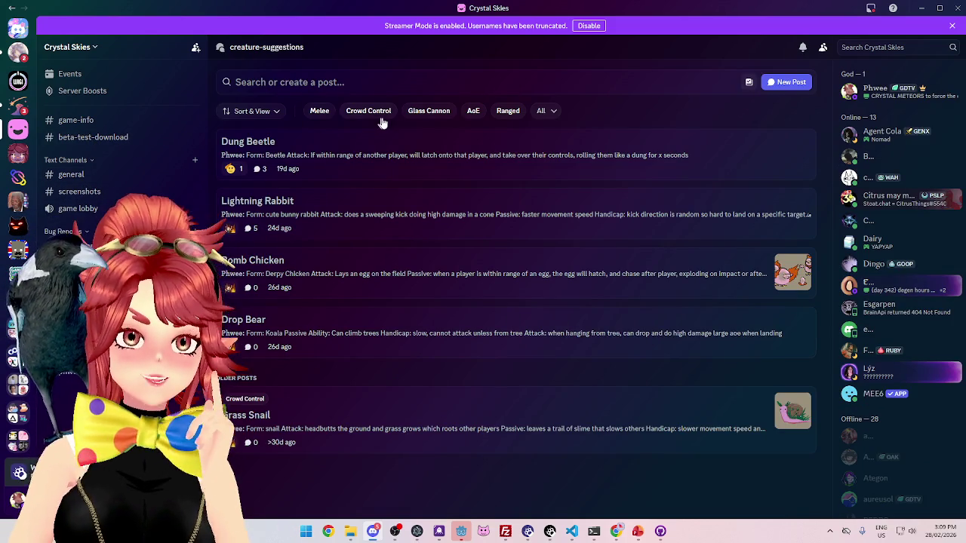
pyautogui.click(374, 223)
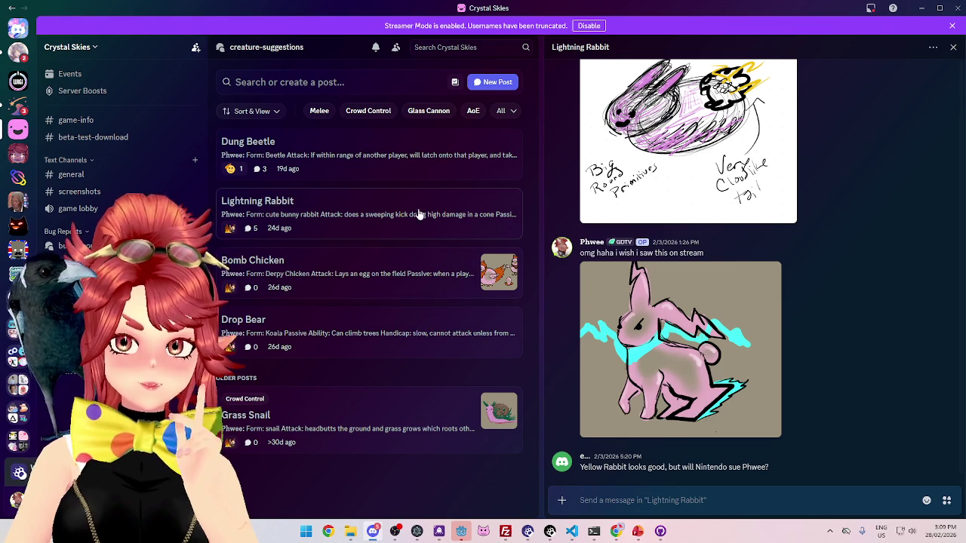
pyautogui.click(380, 278)
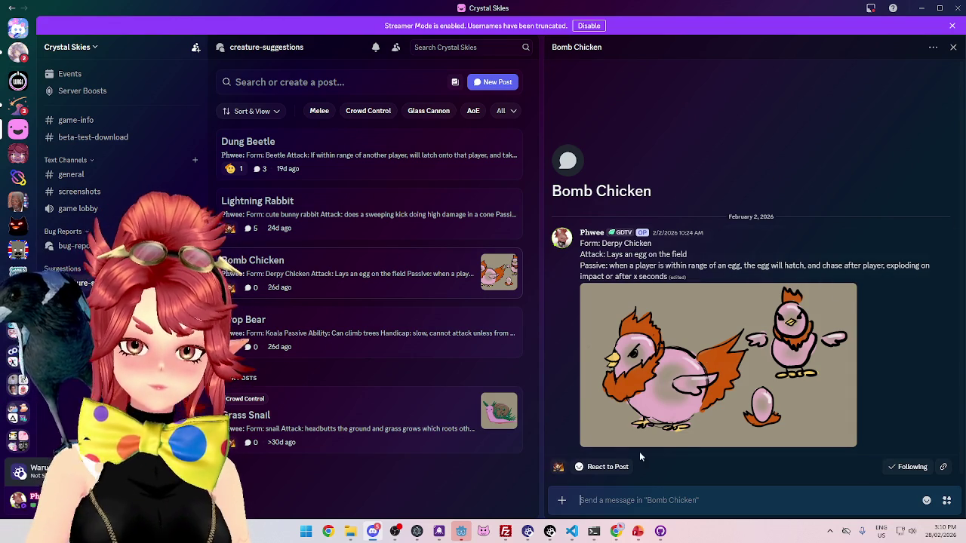
# Move the Add chicken line above Add rabbit and remove the empty bullet
pyautogui.click(637, 531)
pyautogui.click(361, 265)
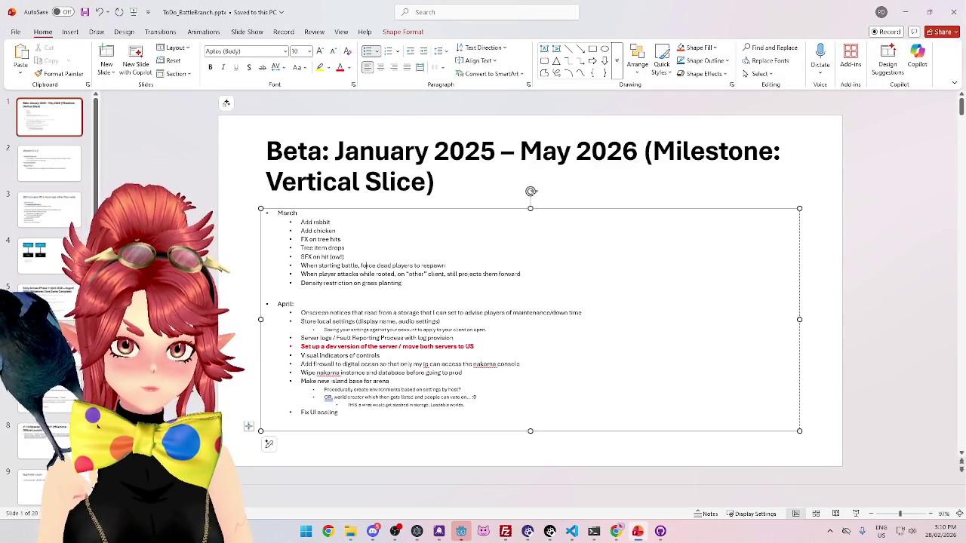
pyautogui.scroll(5, 398, 223)
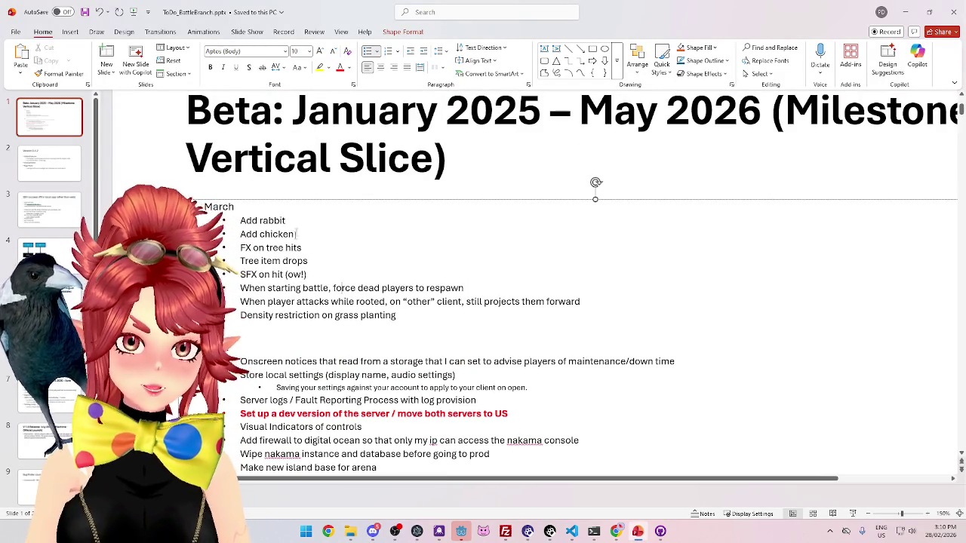
pyautogui.moveTo(297, 234); pyautogui.dragTo(240, 234)
pyautogui.hotkey('ctrl', 'c')
pyautogui.press('BackSpace')
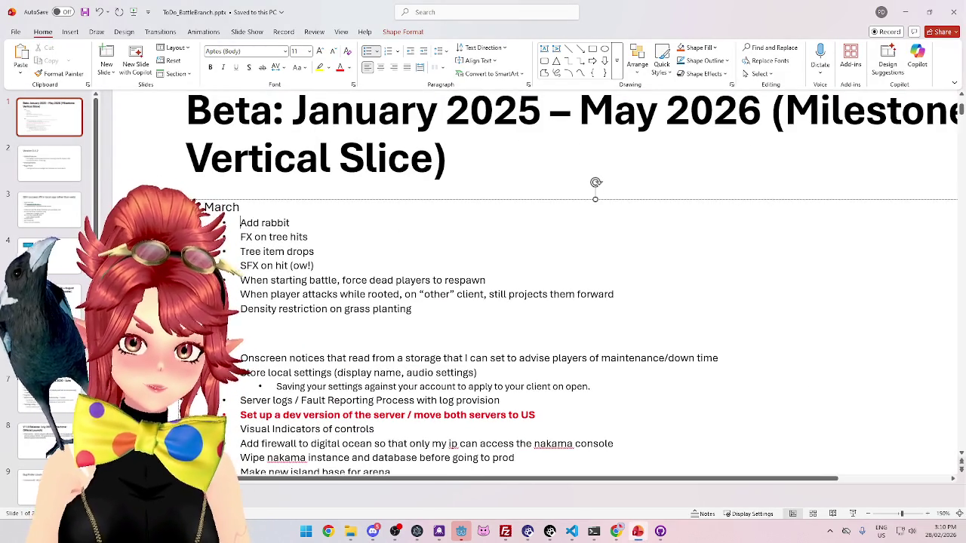
pyautogui.hotkey('ctrl', 'v')
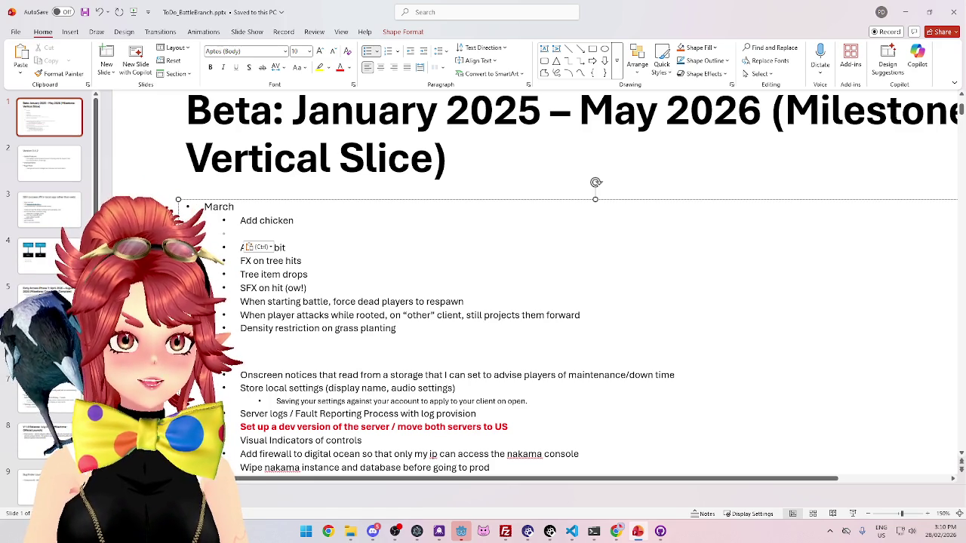
pyautogui.press('BackSpace')
pyautogui.press('BackSpace')
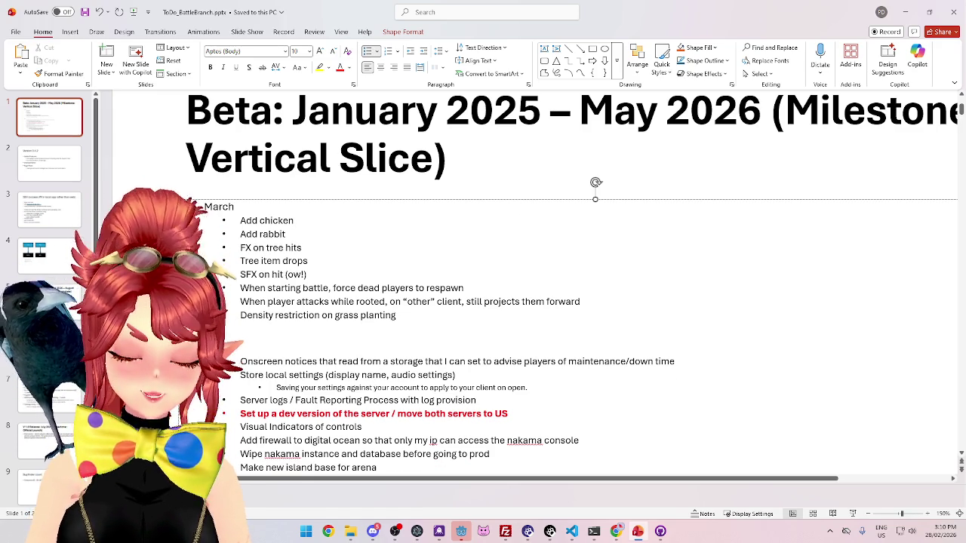
# Check the March 2026 dates in the taskbar calendar
pyautogui.click(943, 531)
pyautogui.scroll(-1, 879, 450)
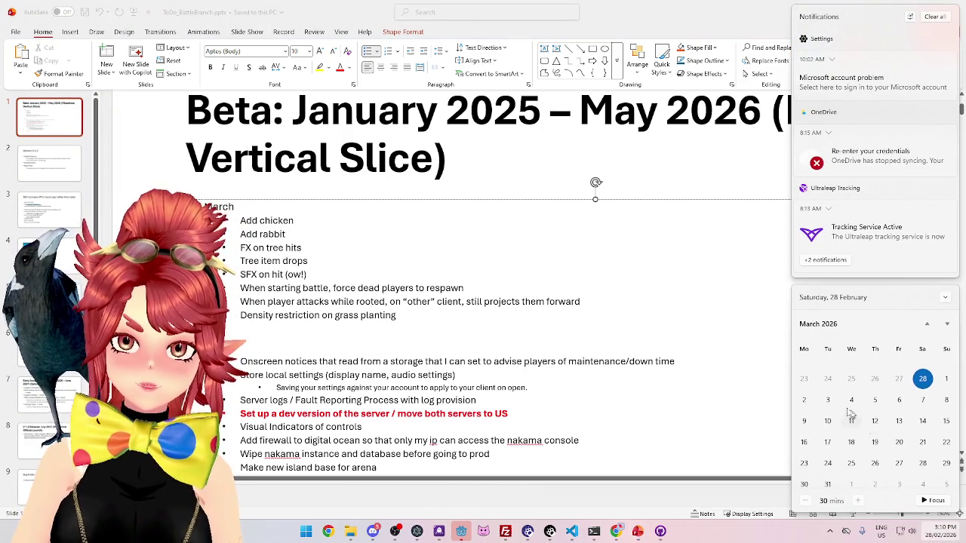
pyautogui.scroll(-1, 453, 334)
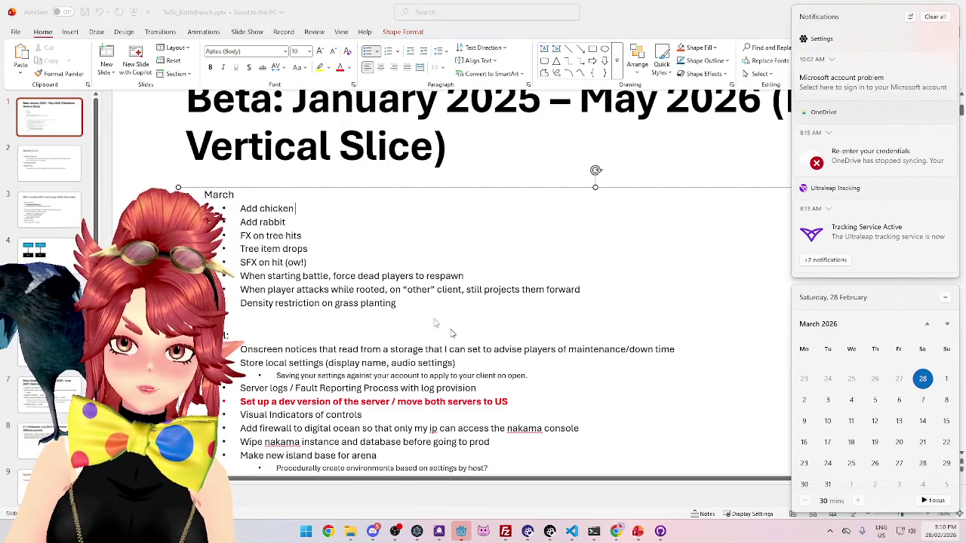
pyautogui.click(410, 231)
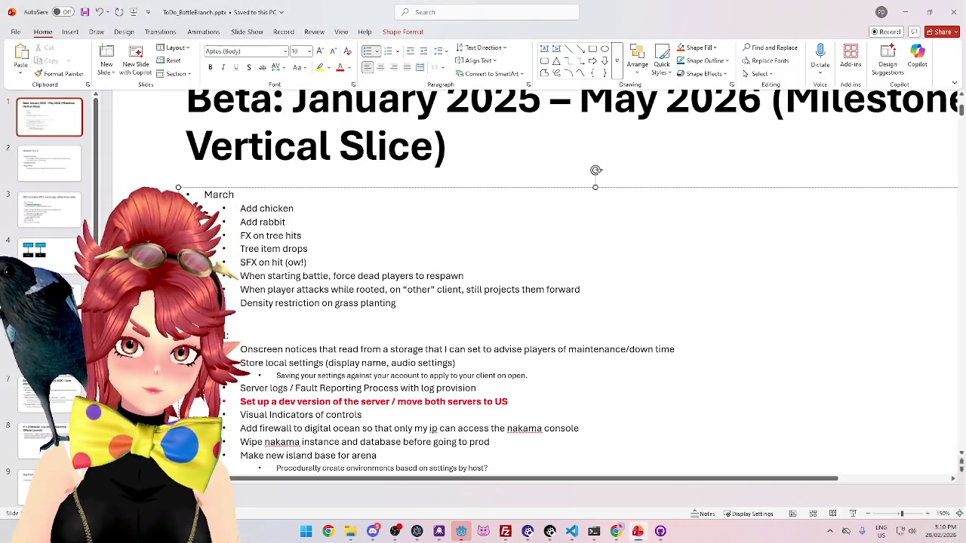
# Append '(week 1)' to the Add chicken task
pyautogui.write('()')
pyautogui.press('Left')
pyautogui.write('wwek 1')
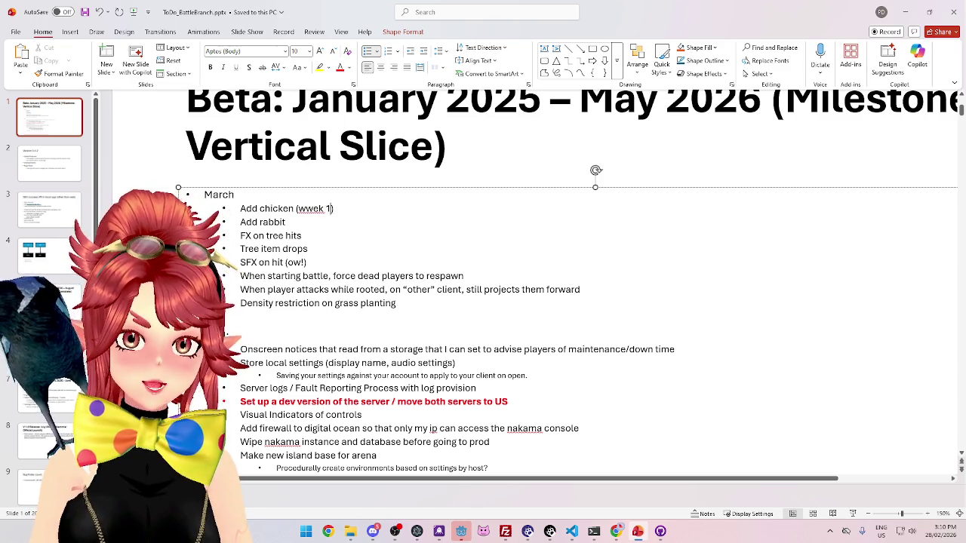
pyautogui.press('BackSpace')
pyautogui.press('BackSpace')
pyautogui.press('BackSpace')
pyautogui.write('week 1')
pyautogui.press('Down')
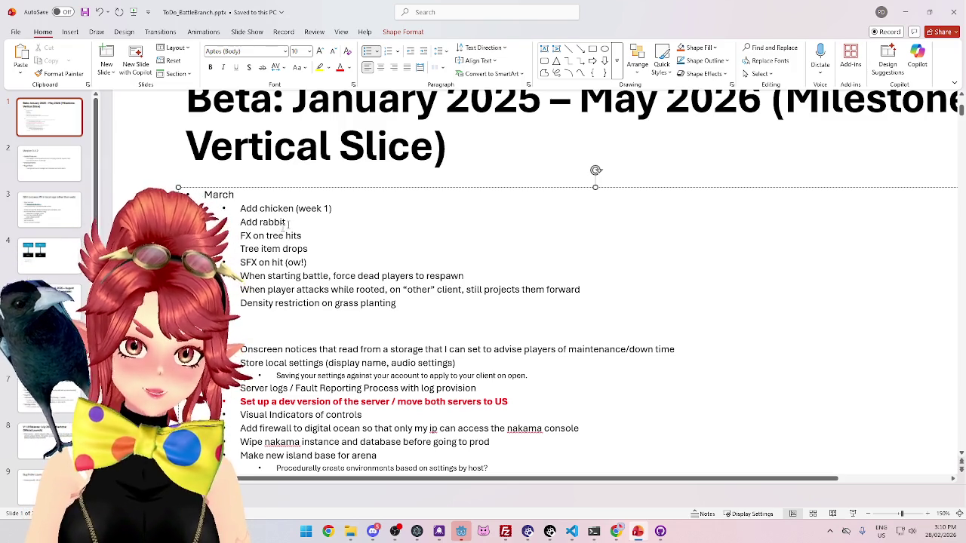
pyautogui.moveTo(267, 236)
pyautogui.mouseDown()
pyautogui.moveTo(301, 236)
pyautogui.moveTo(241, 250)
pyautogui.mouseUp()
pyautogui.hotkey('ctrl', 'c')
pyautogui.click(251, 239)
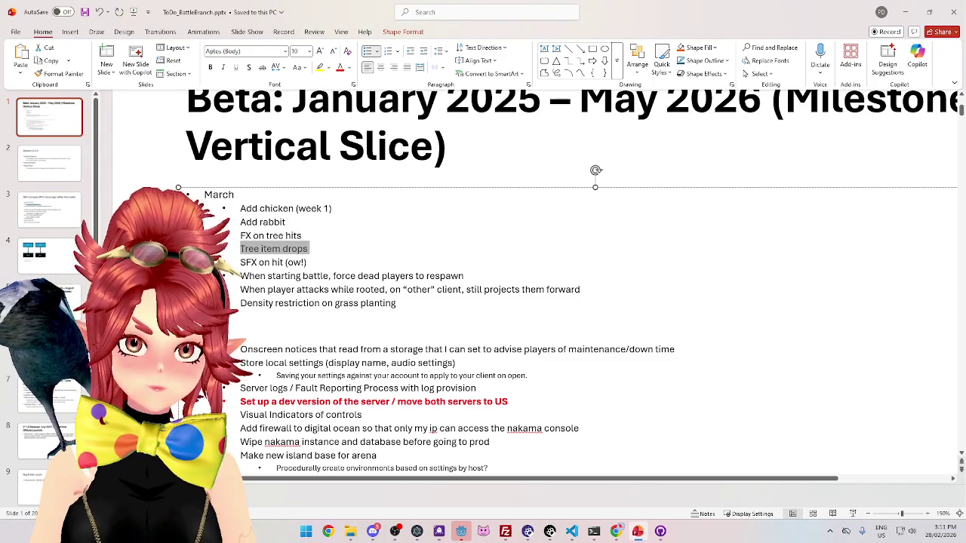
# Move Tree item drops onto a new line under Add chicken (week 1)
pyautogui.press('BackSpace')
pyautogui.press('BackSpace')
pyautogui.press('Return')
pyautogui.hotkey('ctrl', 'v')
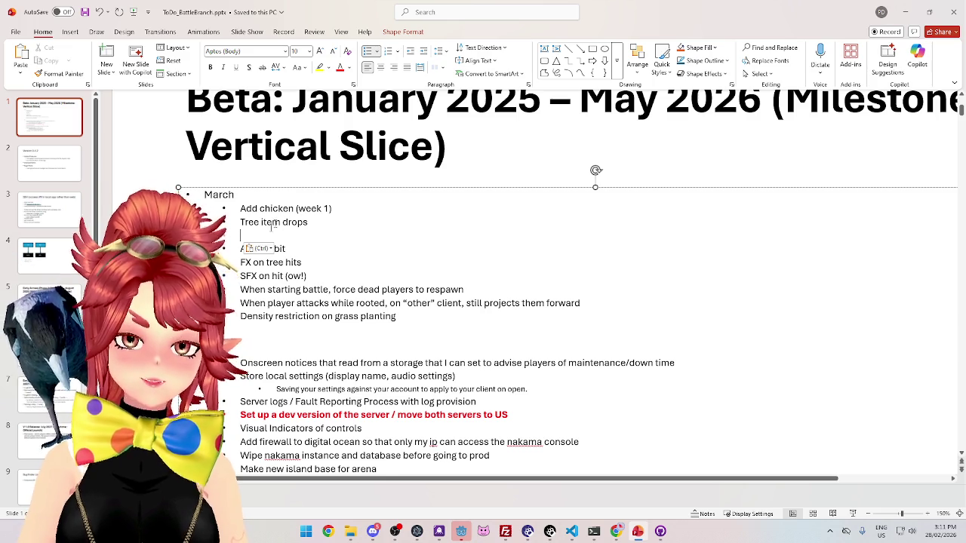
pyautogui.moveTo(240, 208)
pyautogui.mouseDown()
pyautogui.moveTo(309, 208)
pyautogui.moveTo(281, 221)
pyautogui.mouseUp()
# Move Visual Indicators of controls under Tree item drops
pyautogui.moveTo(362, 428); pyautogui.dragTo(240, 428)
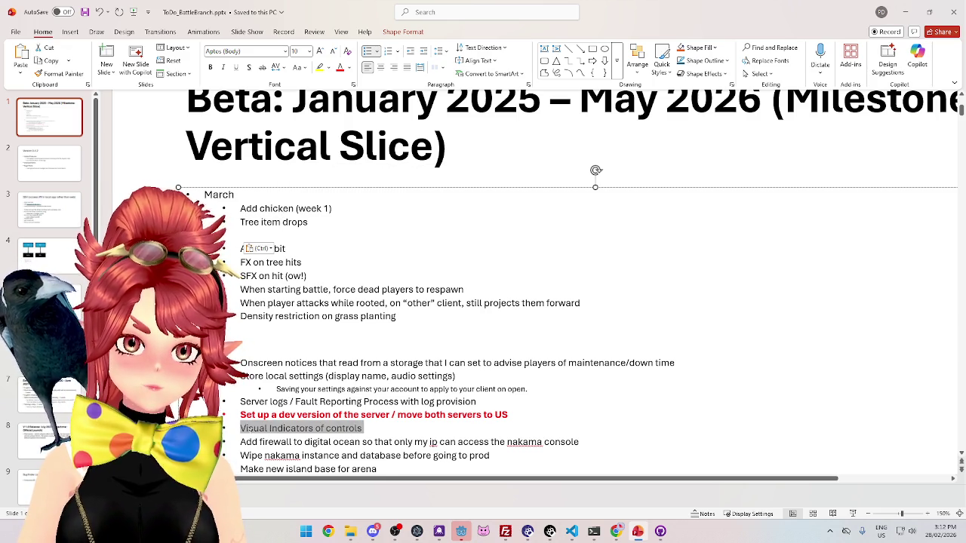
pyautogui.hotkey('ctrl', 'x')
pyautogui.hotkey('ctrl', 'v')
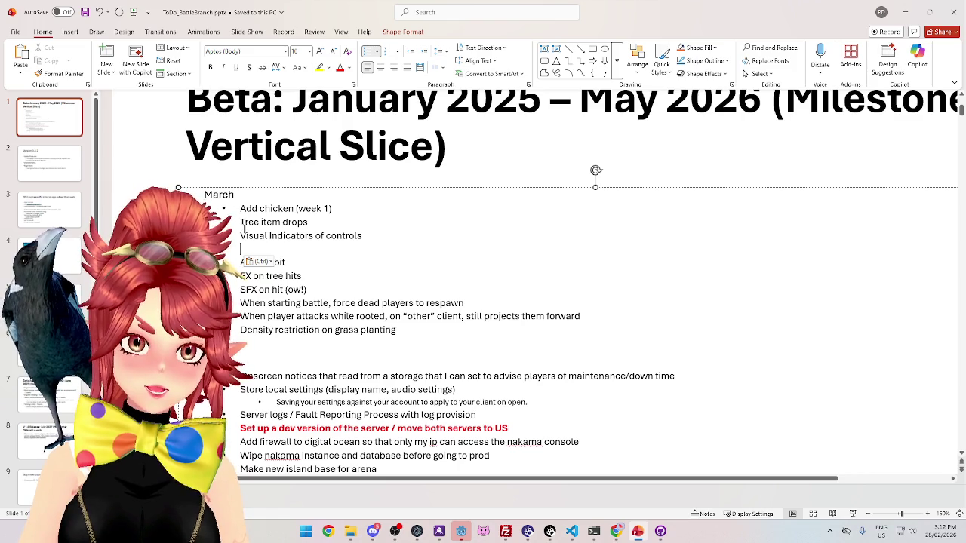
pyautogui.moveTo(240, 221); pyautogui.dragTo(309, 223)
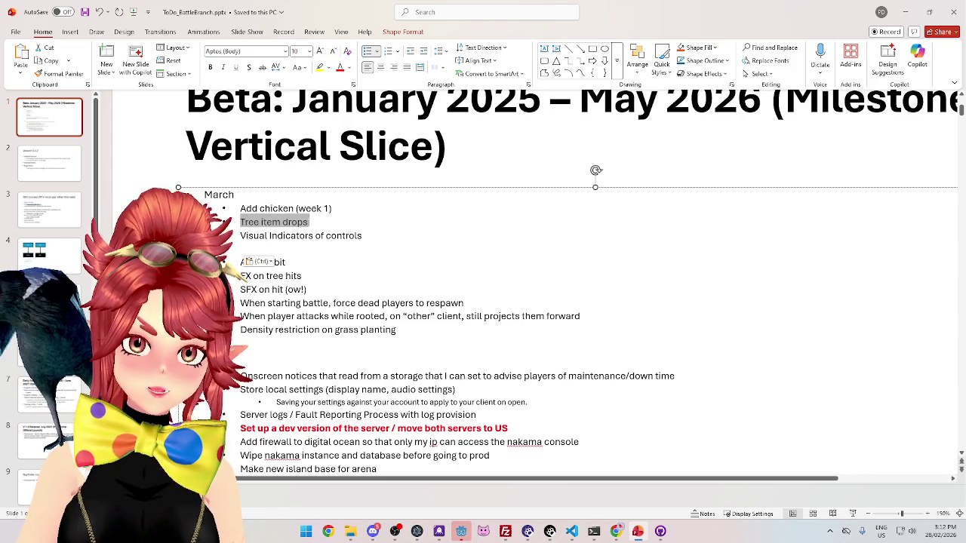
pyautogui.click(292, 223)
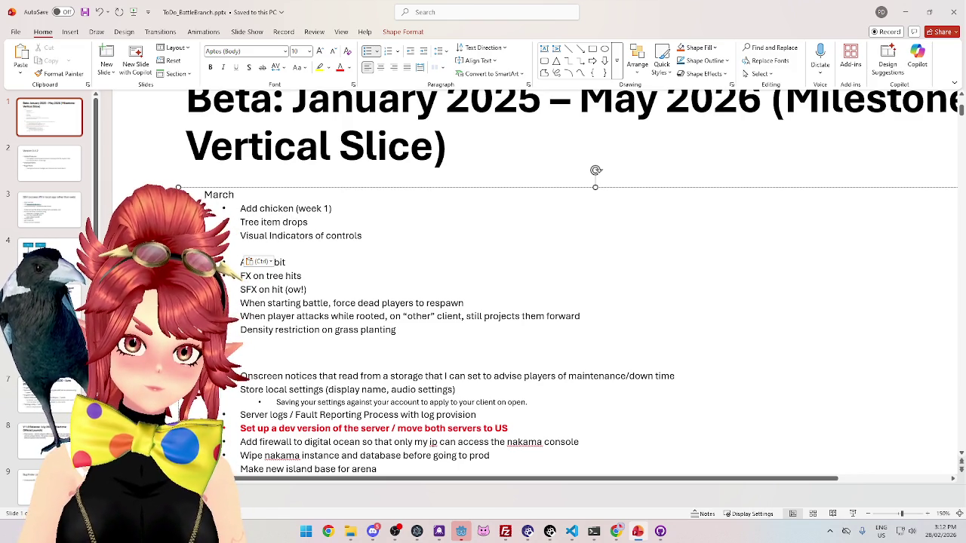
# Delete the blank line above Add rabbit
pyautogui.click(302, 276)
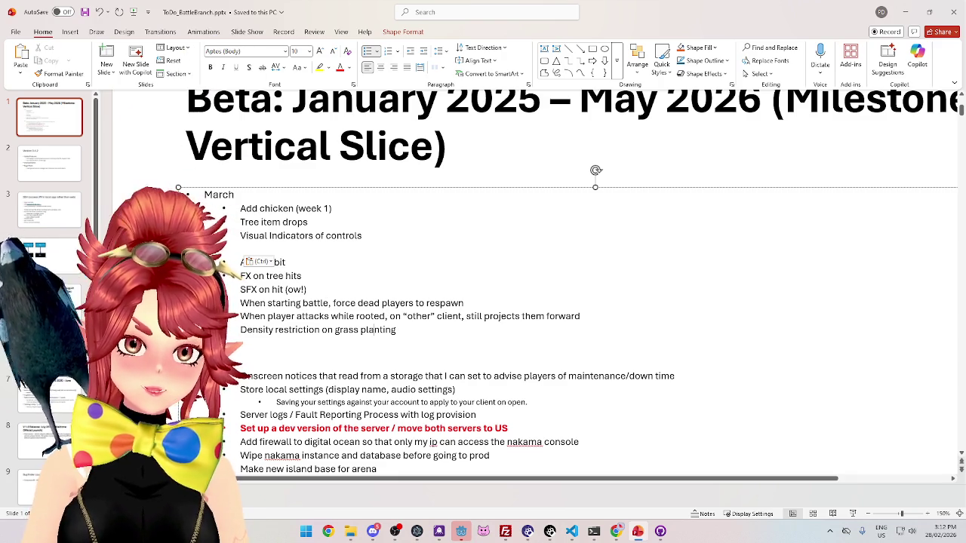
pyautogui.moveTo(305, 261); pyautogui.dragTo(240, 262)
pyautogui.click(323, 287)
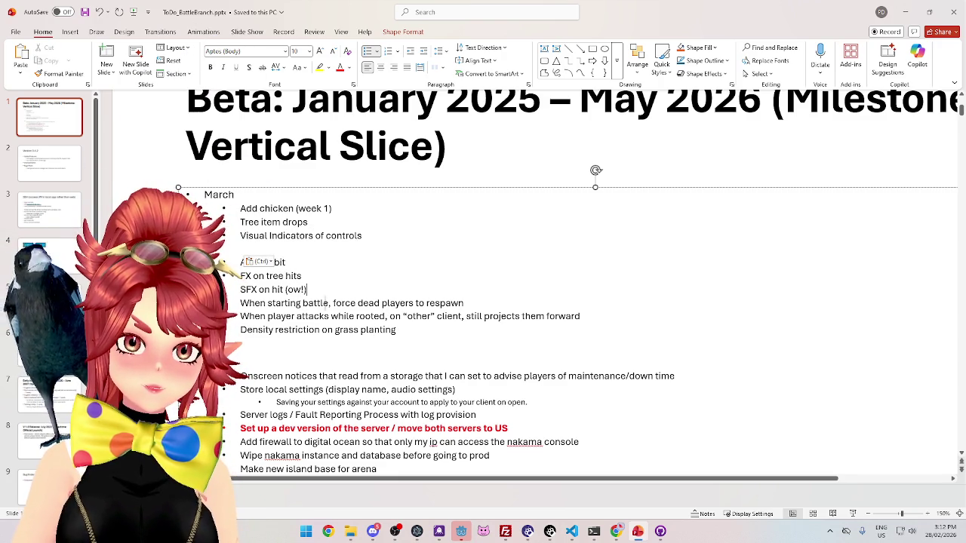
pyautogui.press('Escape')
pyautogui.click(240, 248)
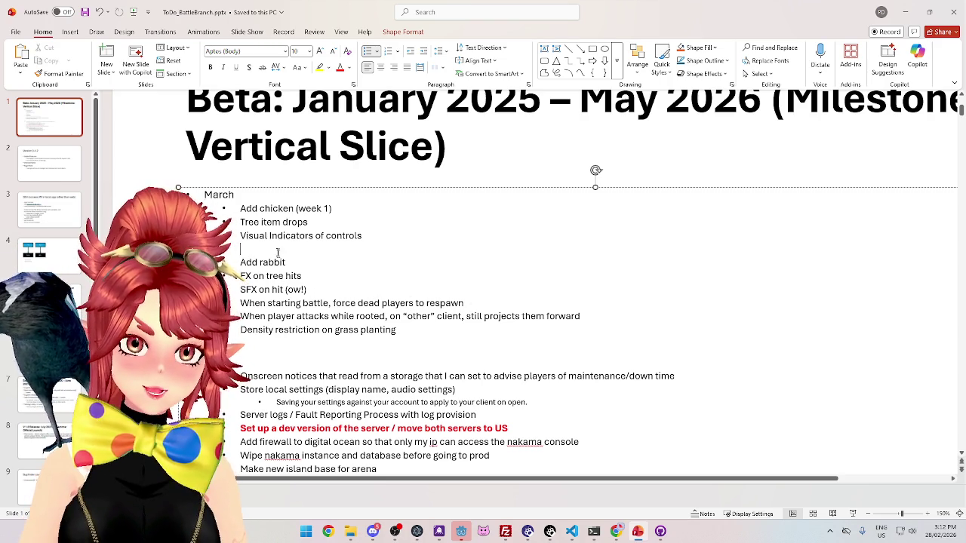
pyautogui.press('BackSpace')
pyautogui.scroll(-1, 283, 256)
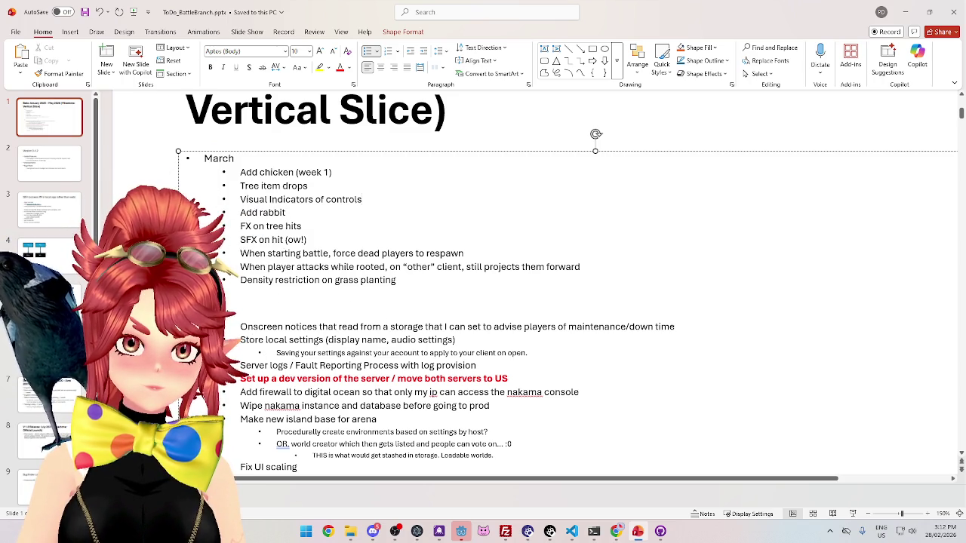
# Cut Add rabbit from March and paste it above Onscreen notices
pyautogui.hotkey('shift', 'Down')
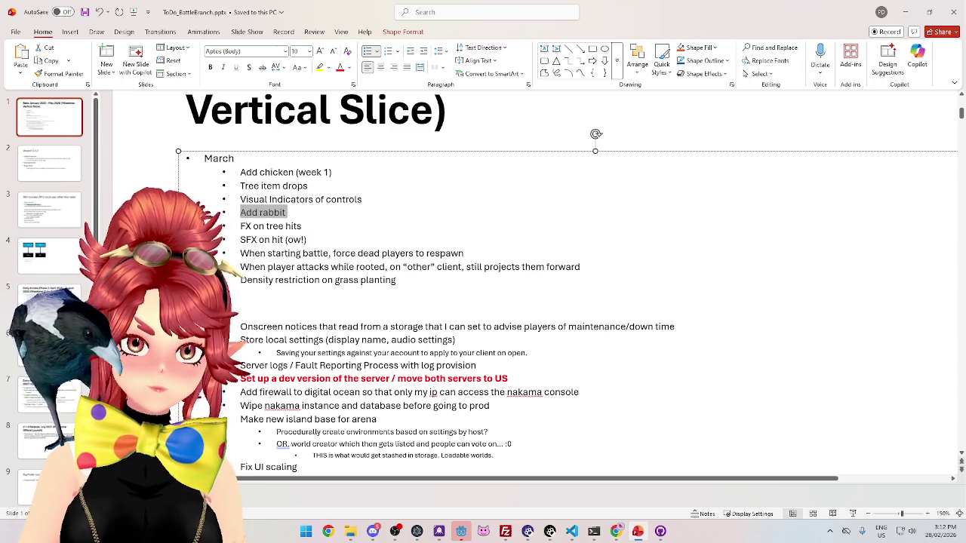
pyautogui.press('Delete')
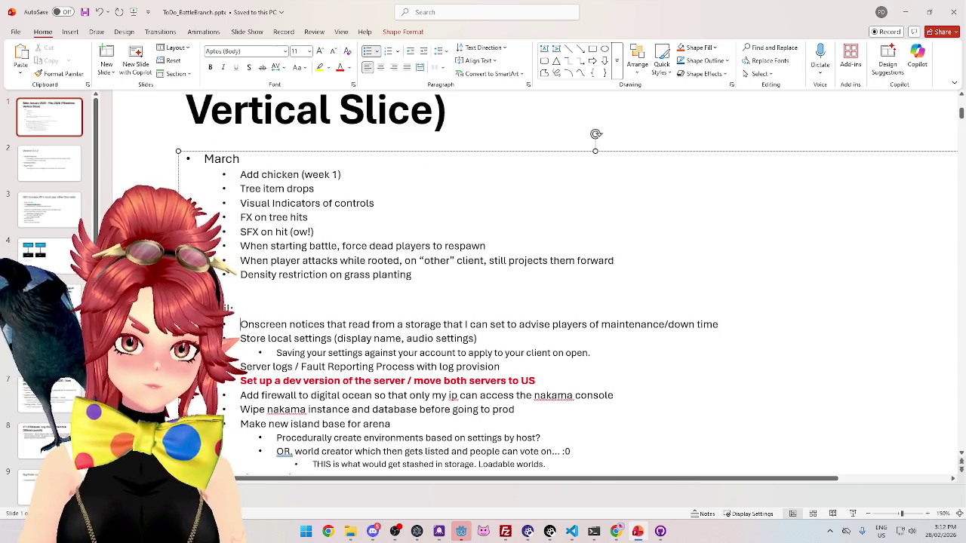
pyautogui.hotkey('ctrl', 'v')
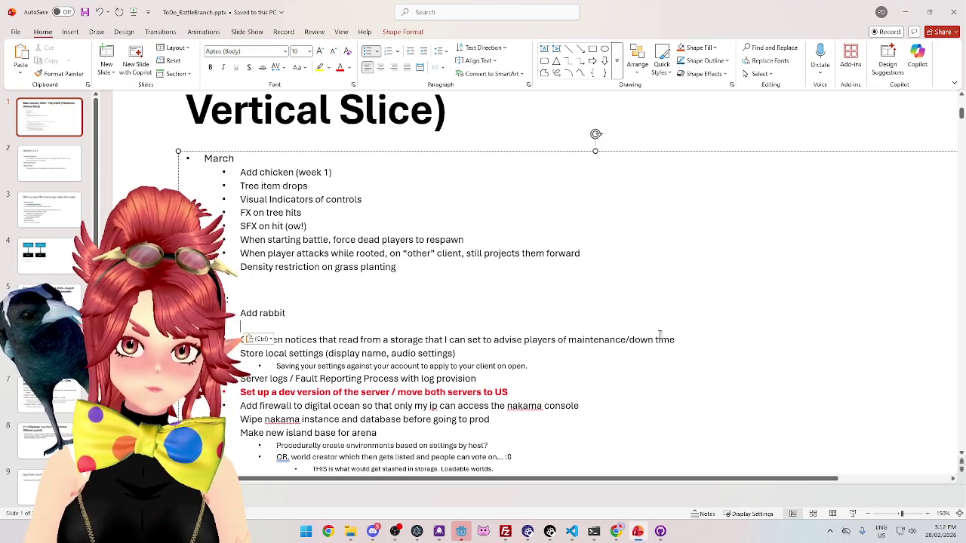
# Move Onscreen notices into March after Visual Indicators of controls and remove blank lines
pyautogui.moveTo(683, 342); pyautogui.dragTo(240, 340)
pyautogui.hotkey('ctrl', 'x')
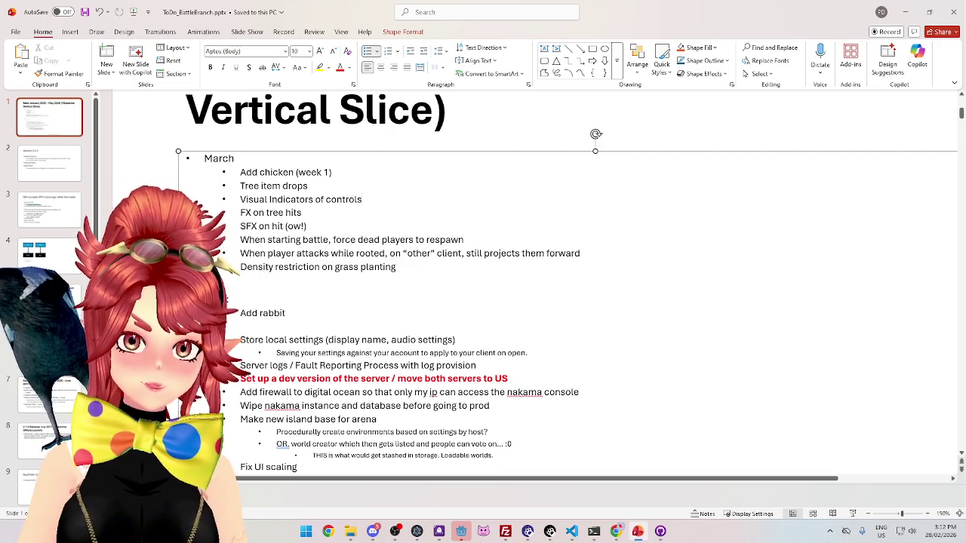
pyautogui.press('Return')
pyautogui.hotkey('ctrl', 'v')
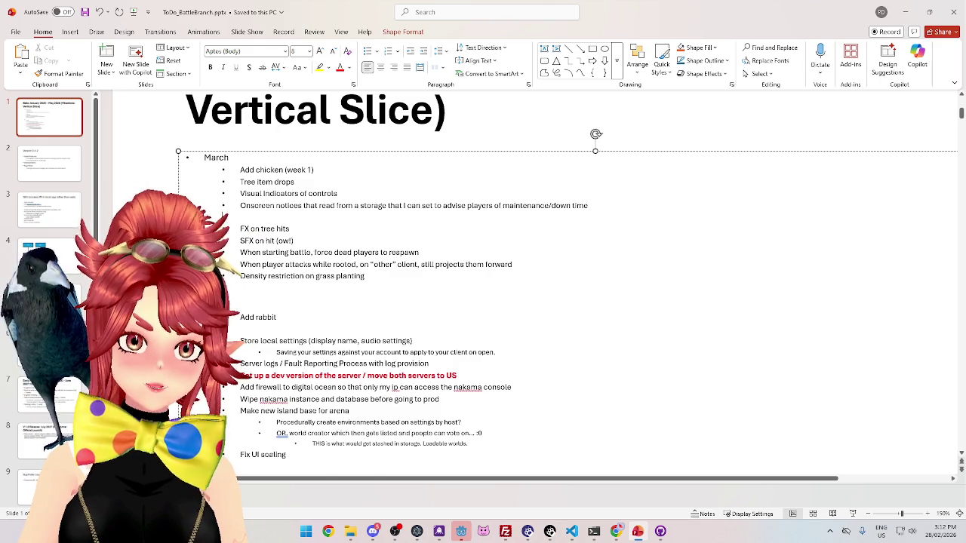
pyautogui.press('Delete')
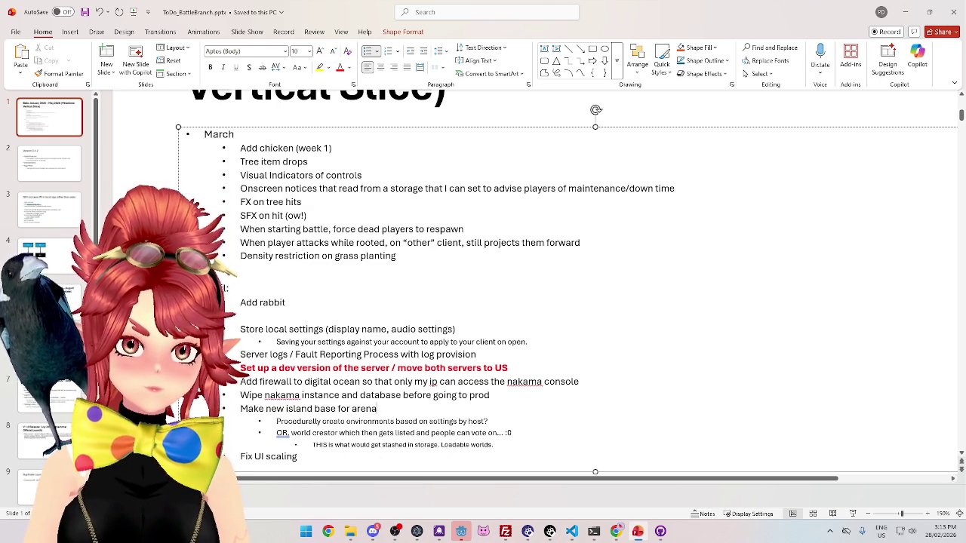
pyautogui.press('Delete')
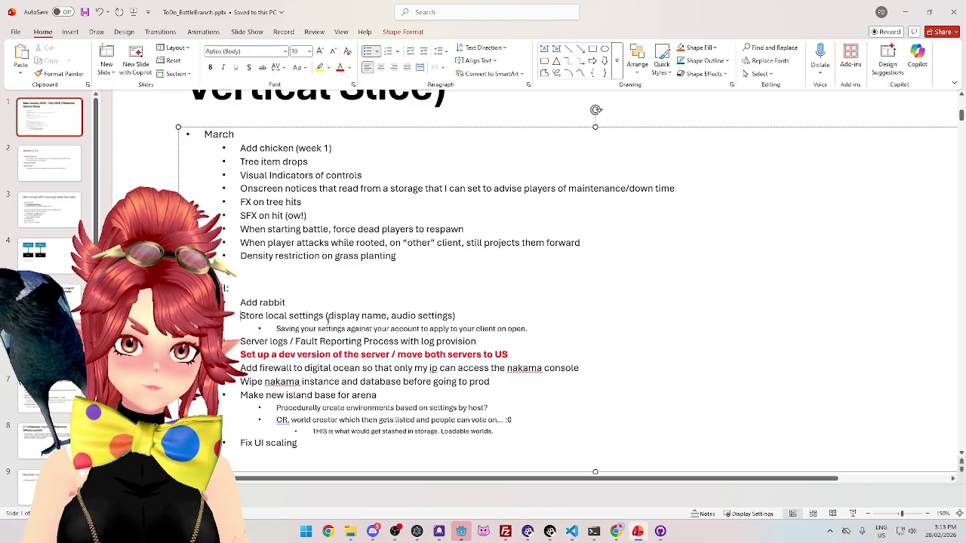
# Move Store local settings and its sub-bullet to the end of March
pyautogui.moveTo(433, 322); pyautogui.dragTo(528, 330)
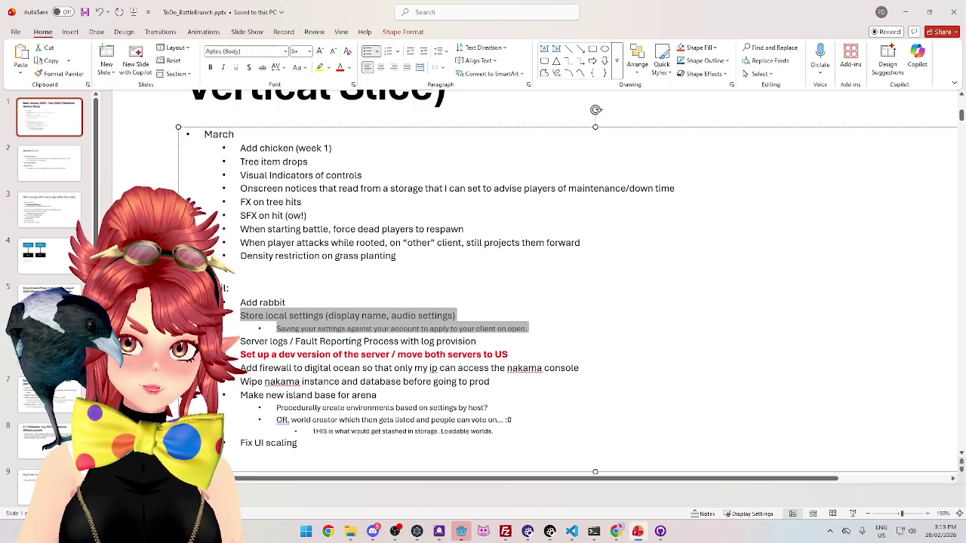
pyautogui.press('Delete')
pyautogui.hotkey('ctrl', 'v')
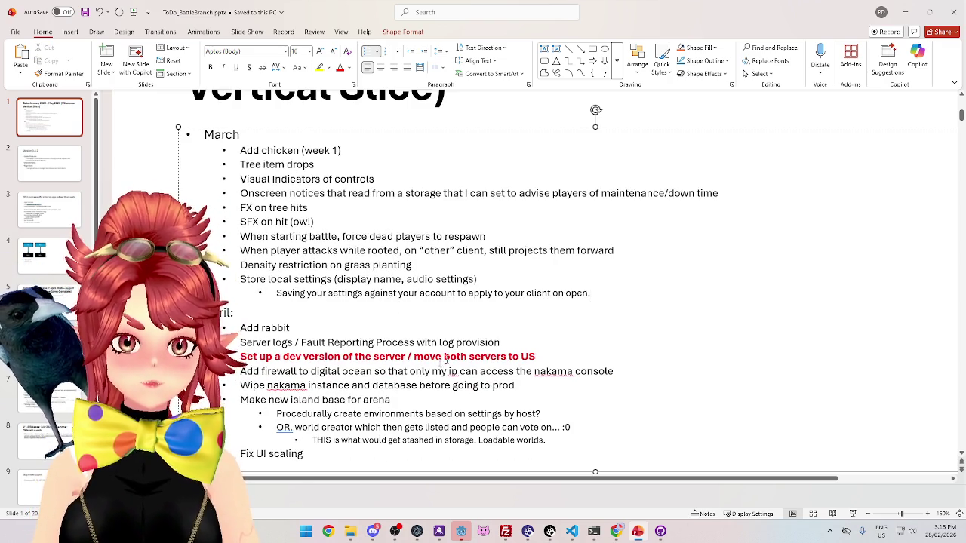
# Remove '(week 1)' from Add chicken, keeping Tree item drops on its own line
pyautogui.scroll(-1, 414, 378)
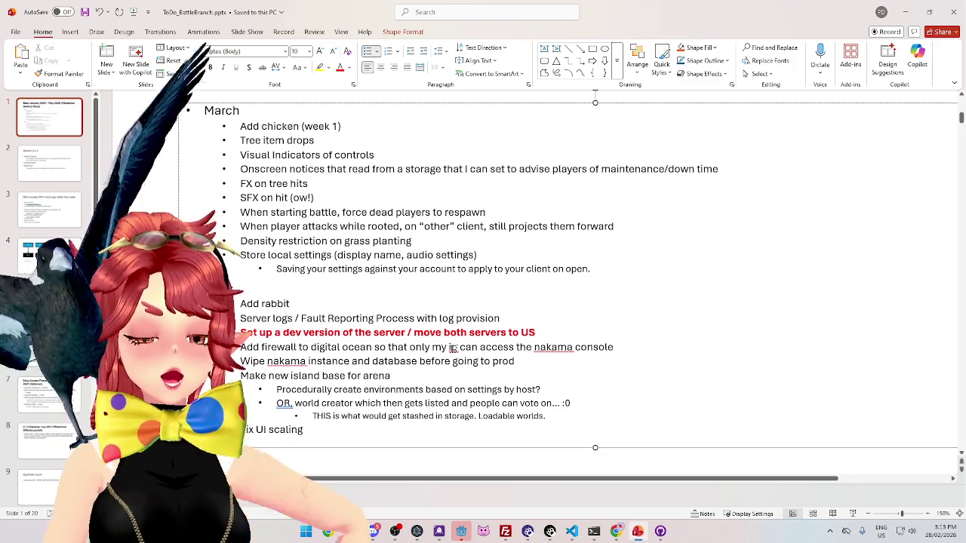
pyautogui.press('Delete')
pyautogui.press('Delete')
pyautogui.press('Return')
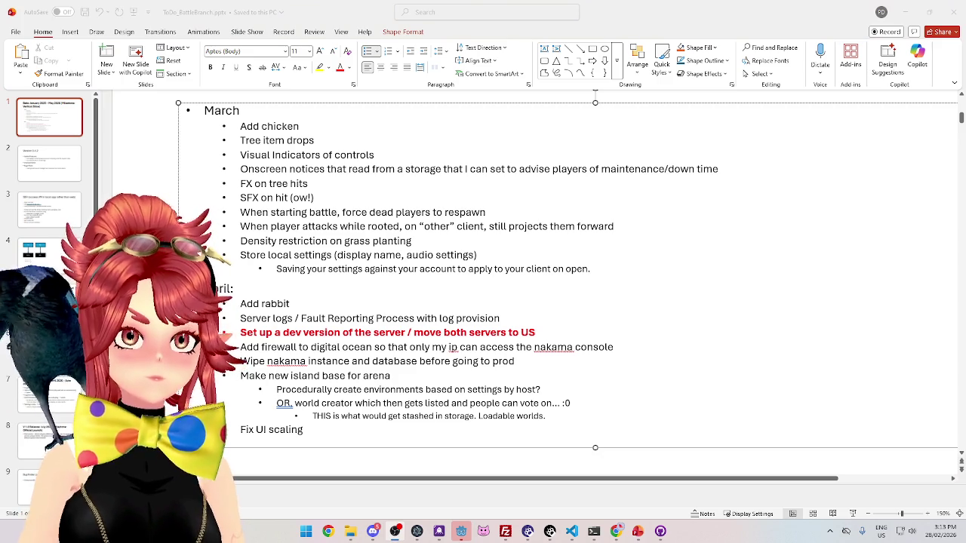
# Click into the slide text, then switch to Chrome showing the Godot tweening cheatsheet
pyautogui.click(440, 198)
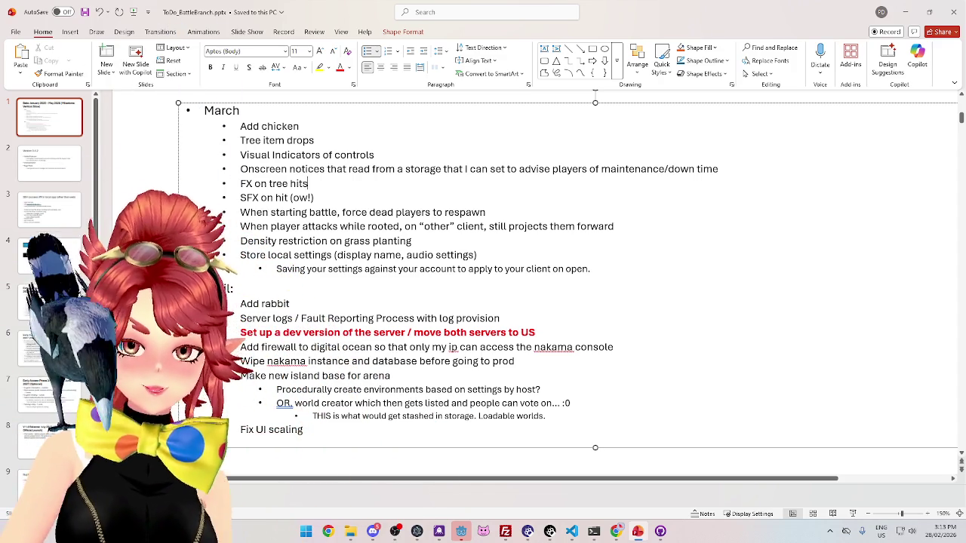
pyautogui.click(621, 532)
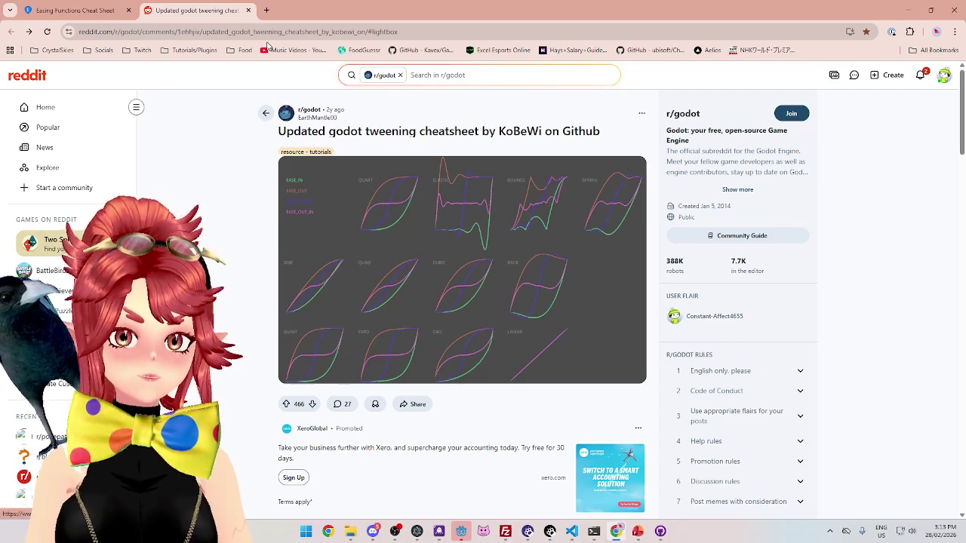
# In a new Chrome tab, load the streamer's own Twitch channel from the Twitch bookmarks folder
pyautogui.click(266, 9)
pyautogui.click(132, 49)
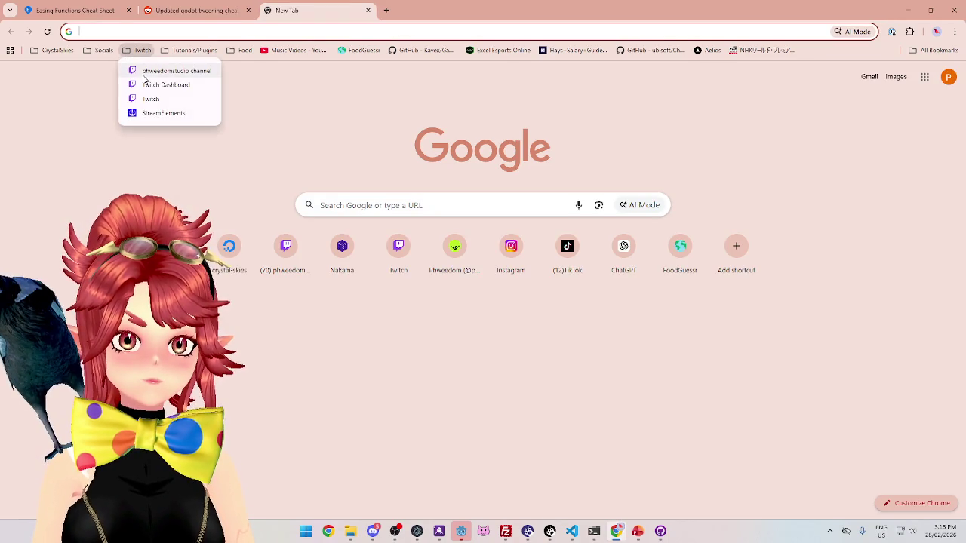
pyautogui.click(144, 74)
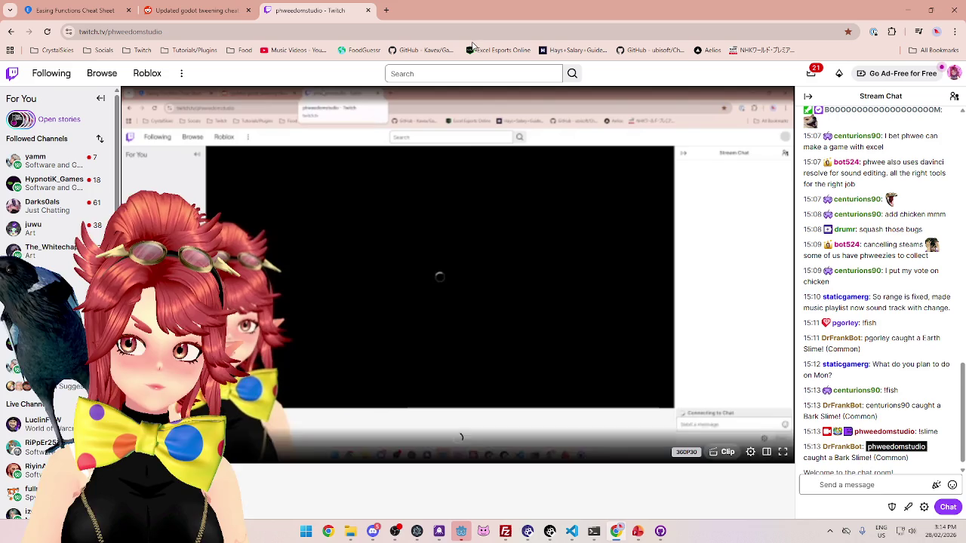
pyautogui.scroll(-2, 549, 265)
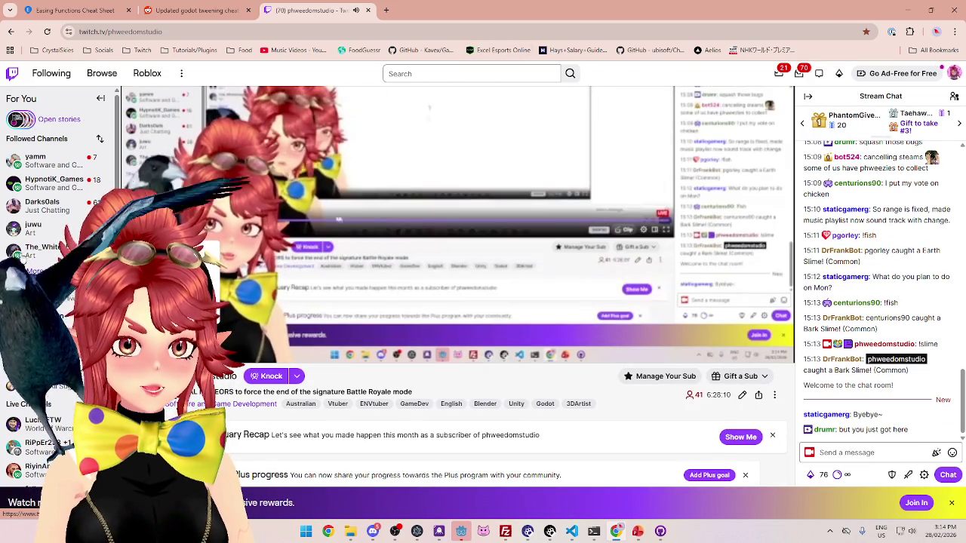
pyautogui.scroll(-1, 47, 195)
pyautogui.scroll(-3, 75, 151)
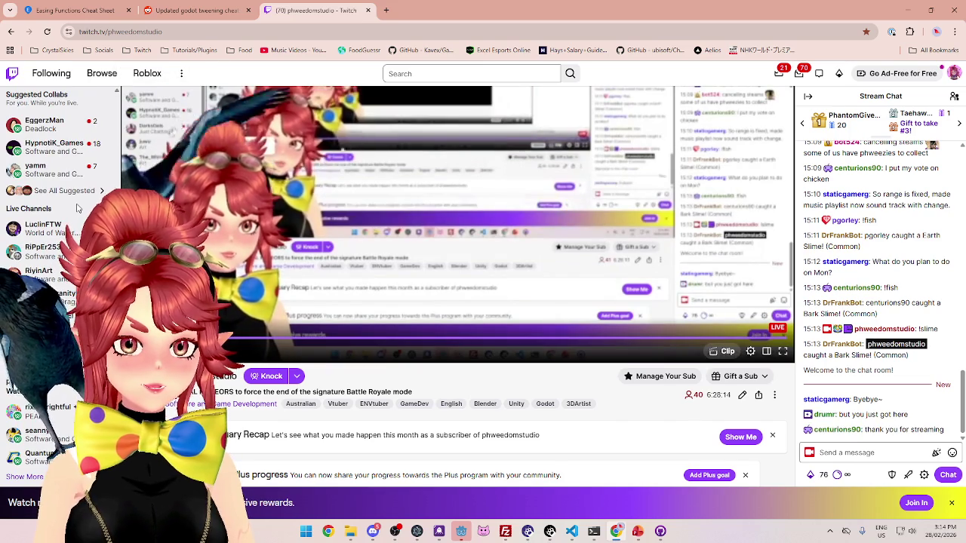
pyautogui.scroll(1, 77, 209)
pyautogui.scroll(5, 78, 209)
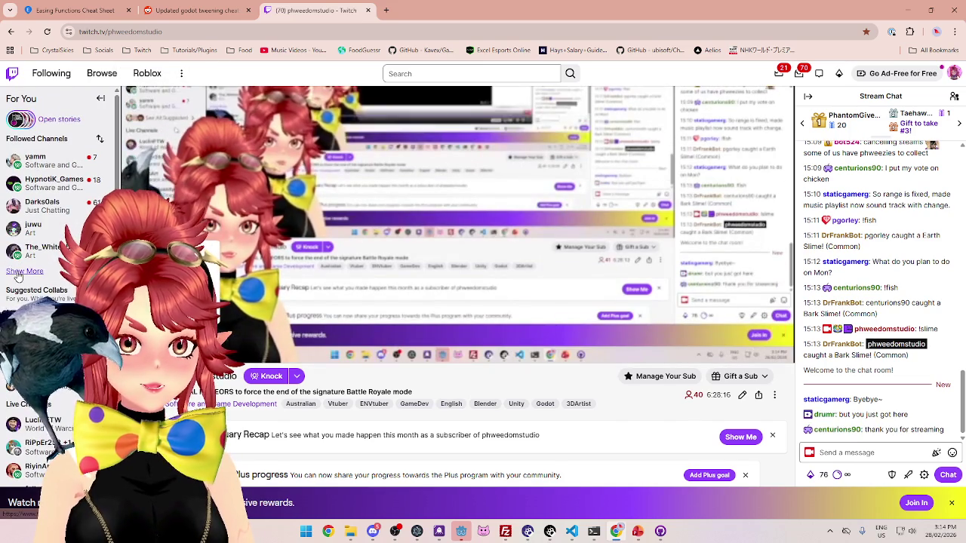
pyautogui.scroll(-1, 63, 402)
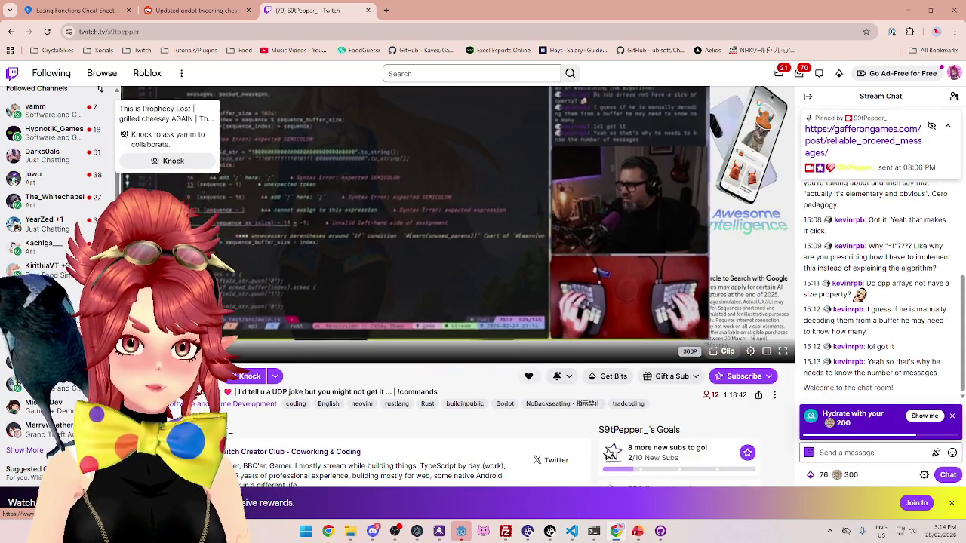
# Switch to a followed channel's live Rust networking stream from the Followed Channels sidebar
pyautogui.scroll(2, 54, 224)
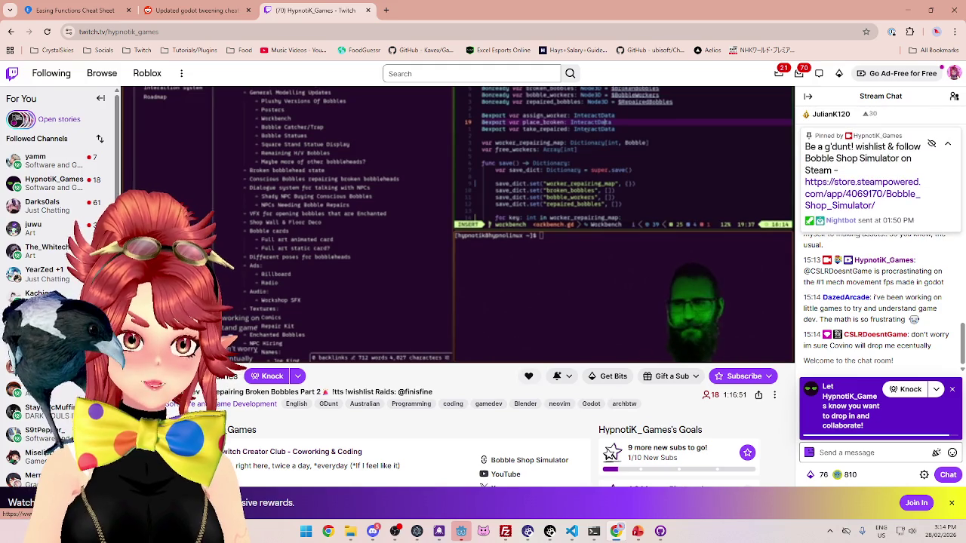
pyautogui.scroll(-2, 43, 238)
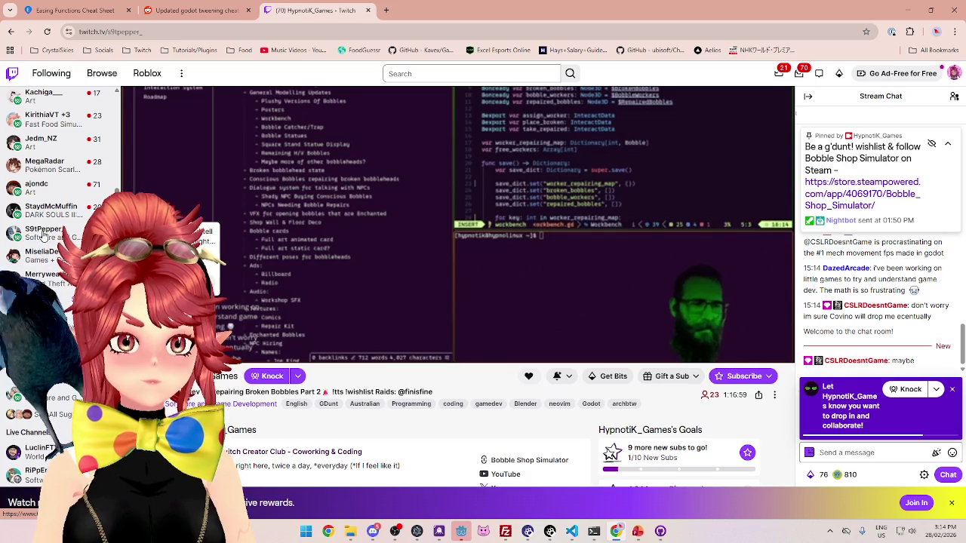
pyautogui.click(43, 234)
pyautogui.scroll(1, 35, 203)
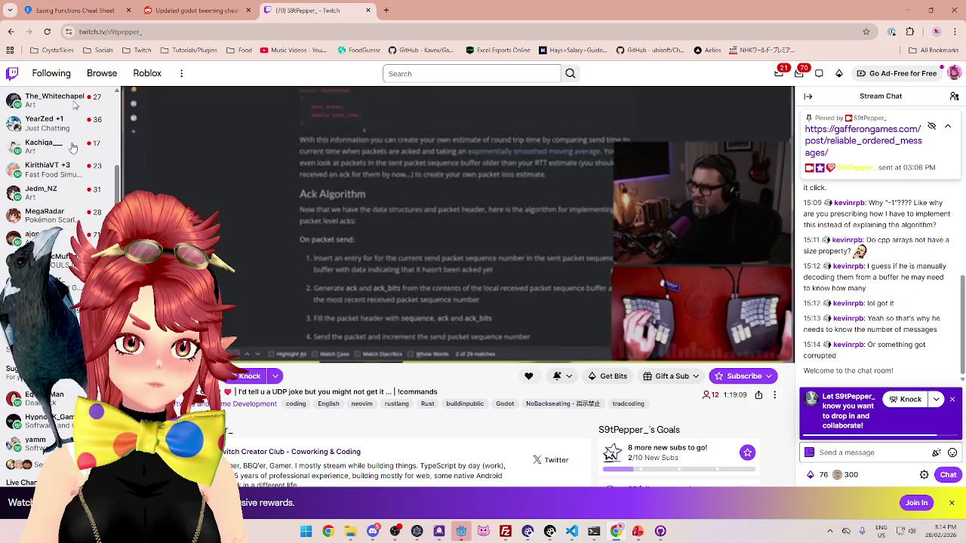
pyautogui.scroll(5, 61, 189)
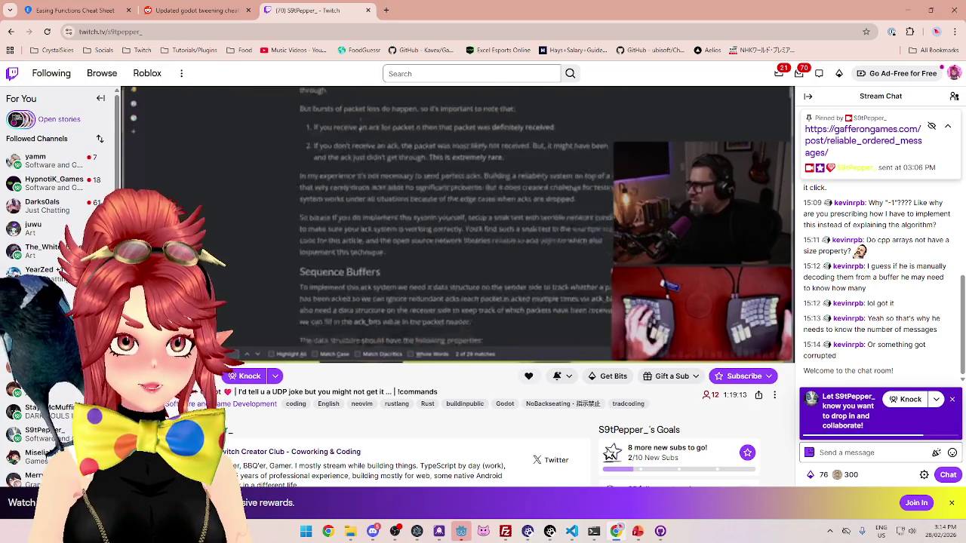
pyautogui.click(113, 32)
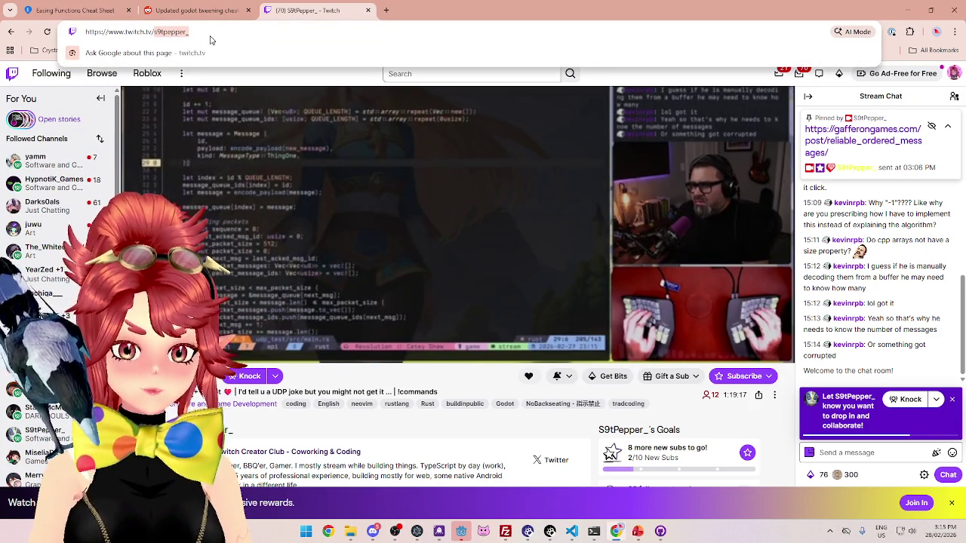
pyautogui.press('Escape')
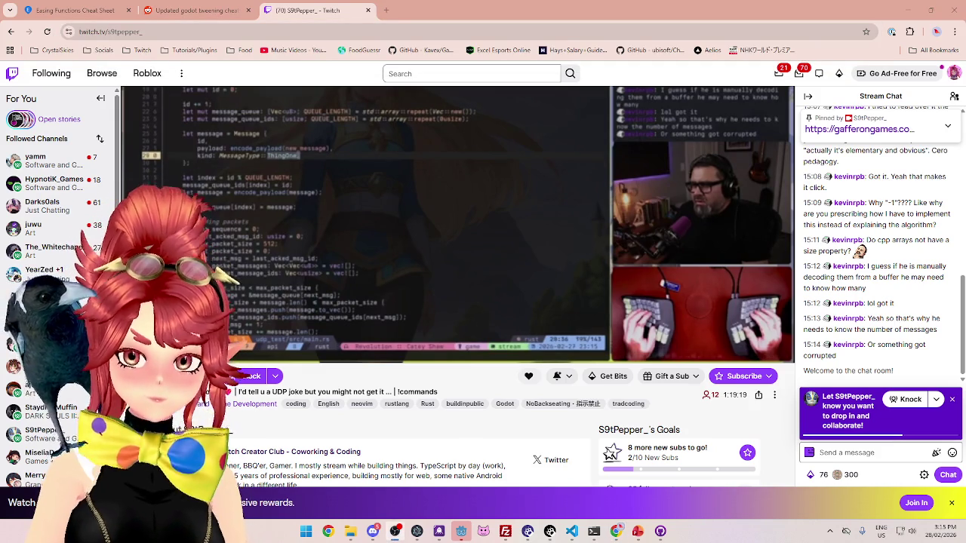